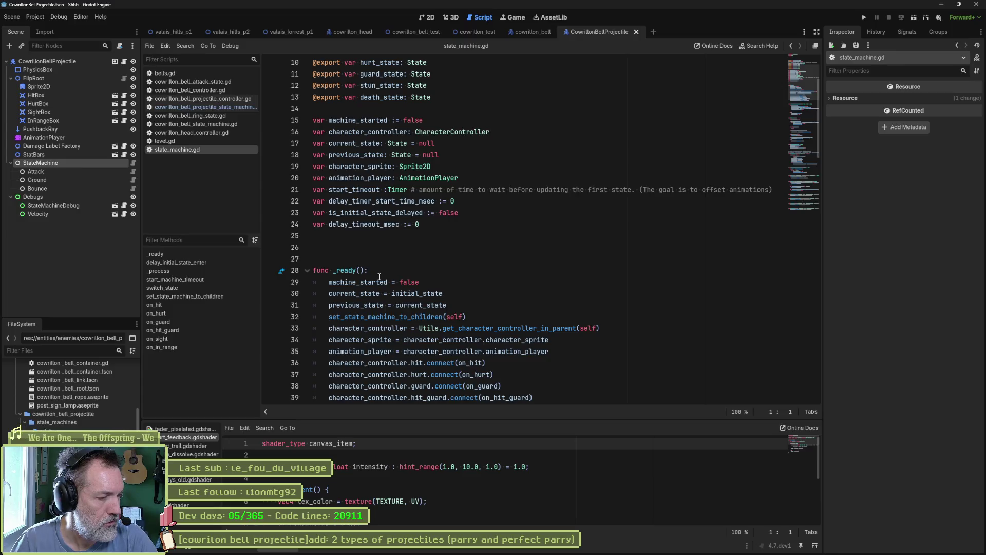
Open game_manager.gd with Quick Open ('gamema') and scroll through its variables.
{"action": "key", "text": "alt+shift+o"}
{"action": "type", "text": "gamema"}
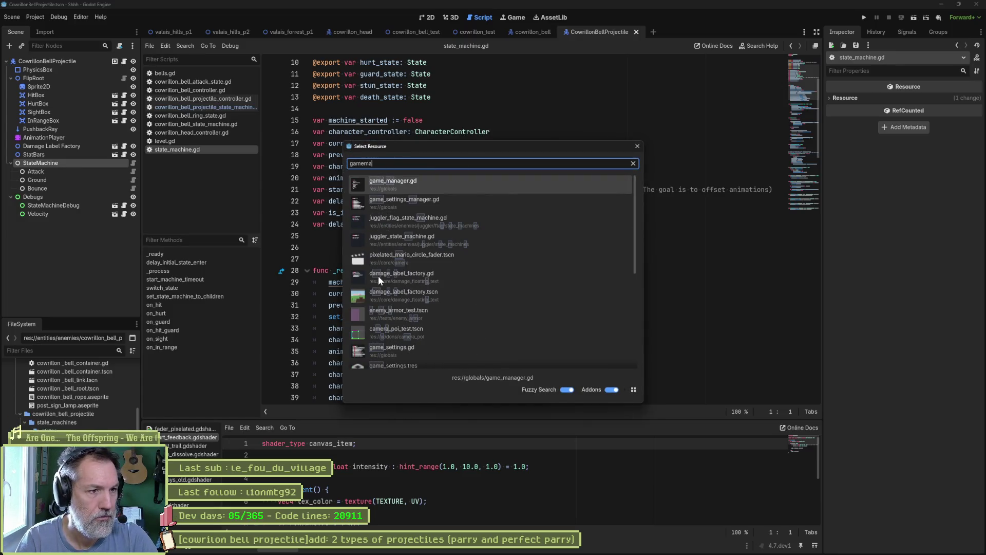
{"action": "key", "text": "Return"}
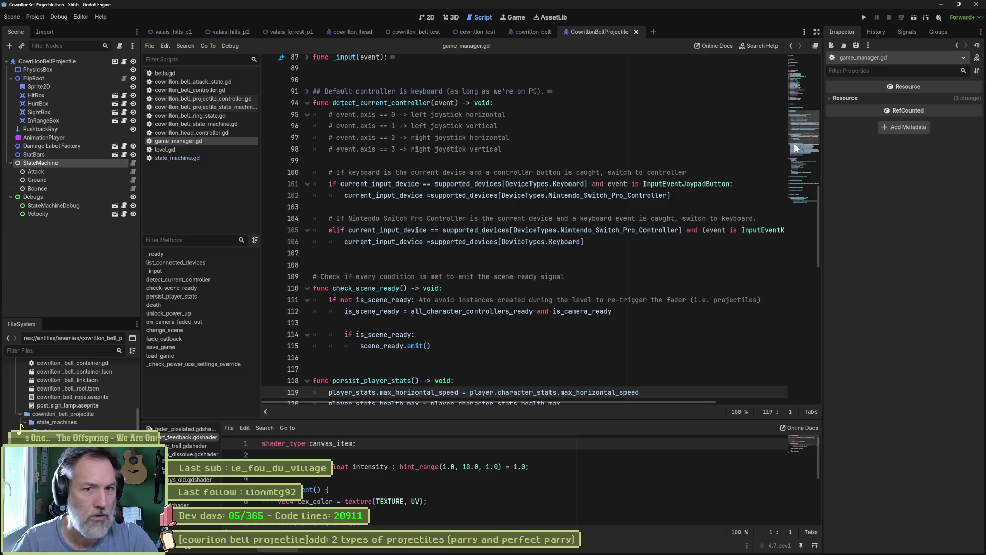
{"action": "scroll", "coordinate": [795, 148], "scroll_direction": "up", "scroll_amount": 20}
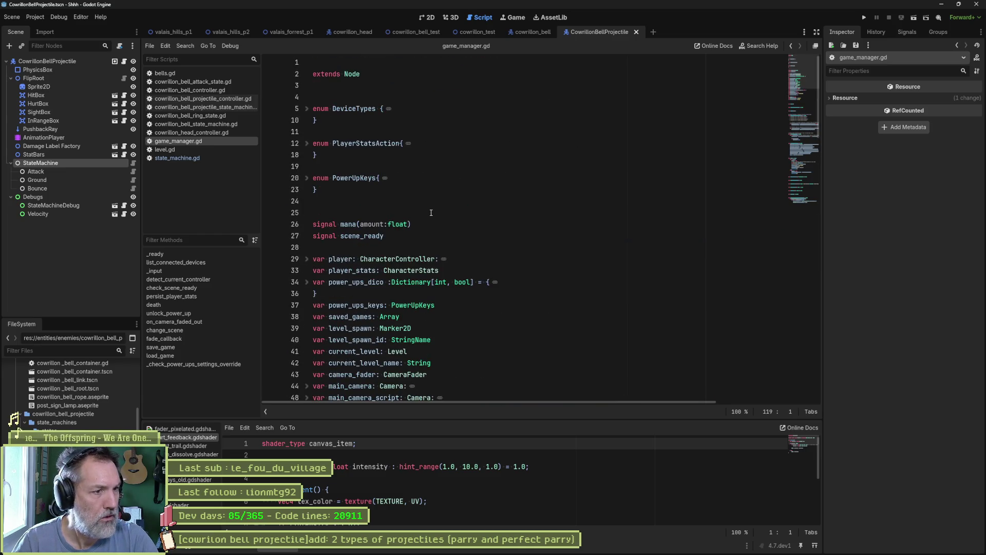
{"action": "scroll", "coordinate": [432, 222], "scroll_direction": "down", "scroll_amount": 2}
{"action": "scroll", "coordinate": [455, 241], "scroll_direction": "down", "scroll_amount": 1}
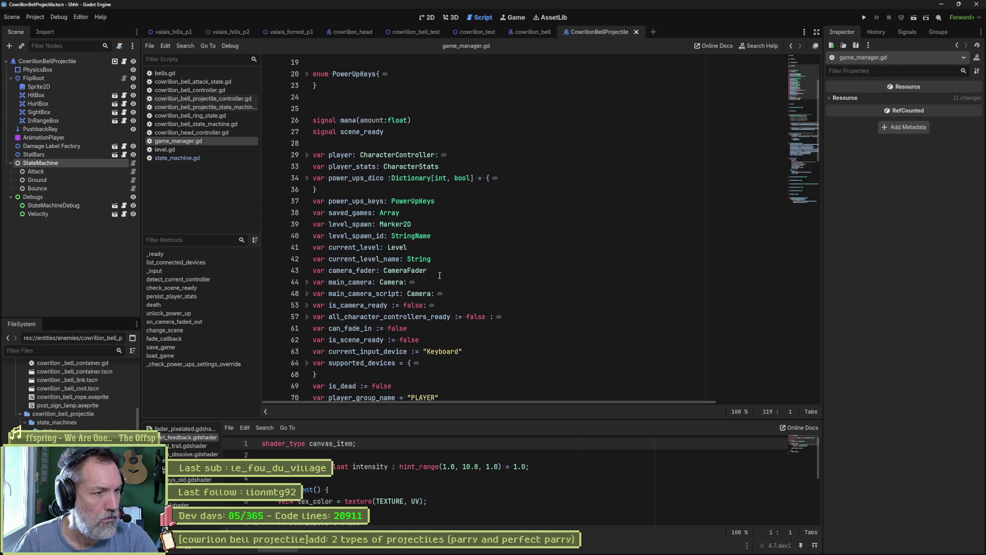
{"action": "scroll", "coordinate": [486, 281], "scroll_direction": "down", "scroll_amount": 2}
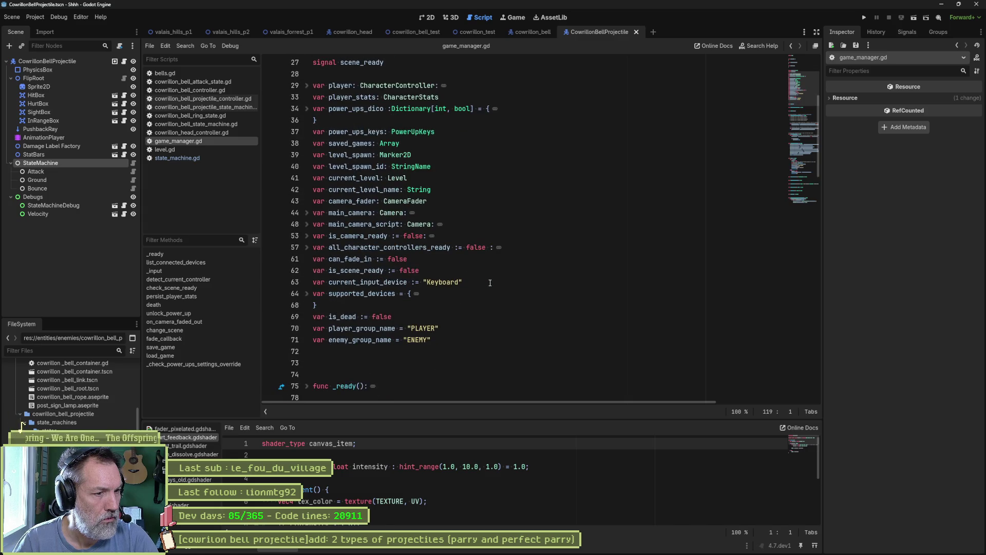
{"action": "scroll", "coordinate": [489, 291], "scroll_direction": "down", "scroll_amount": 7}
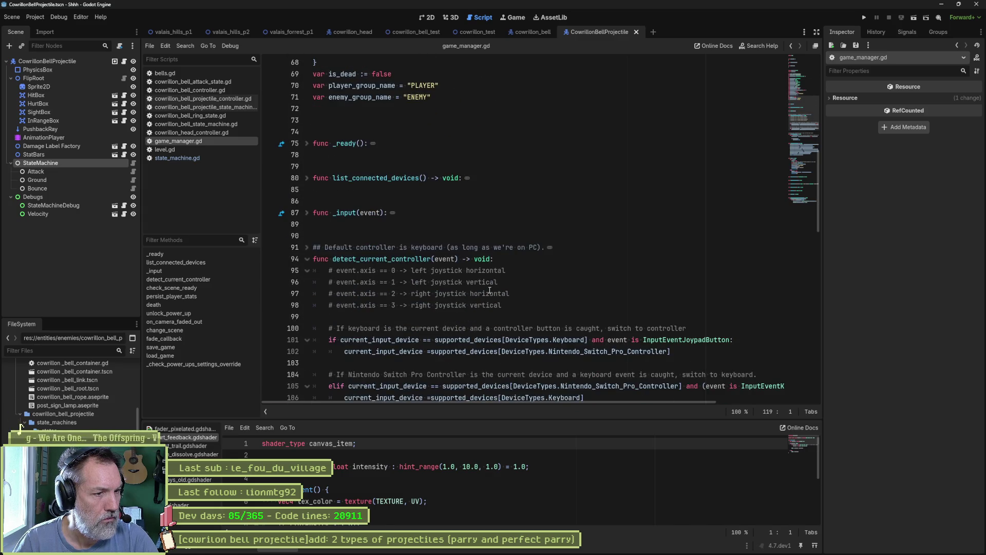
Fold game_manager.gd's function bodies, review them, then search the project for 'gamet'.
{"action": "key", "text": "ctrl+alt+f"}
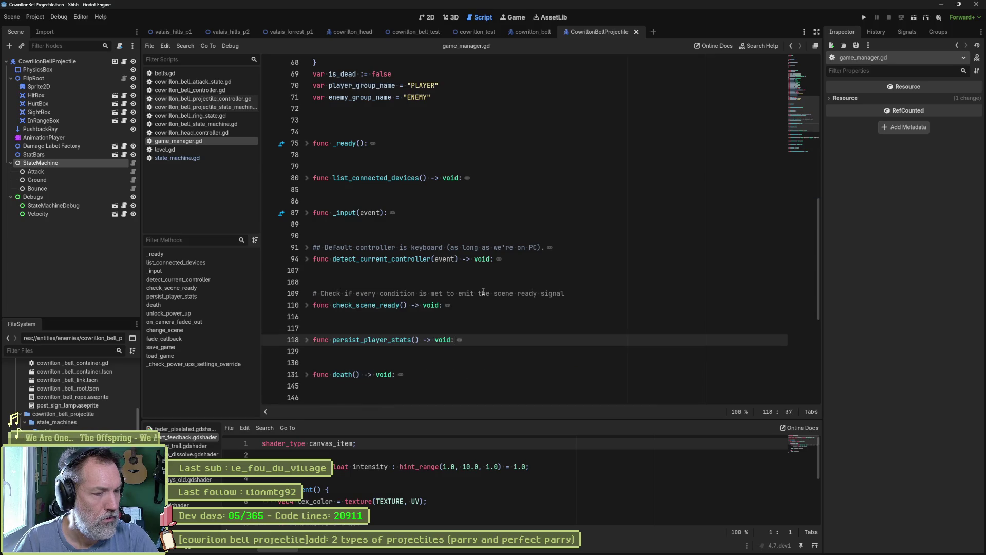
{"action": "scroll", "coordinate": [484, 291], "scroll_direction": "down", "scroll_amount": 3}
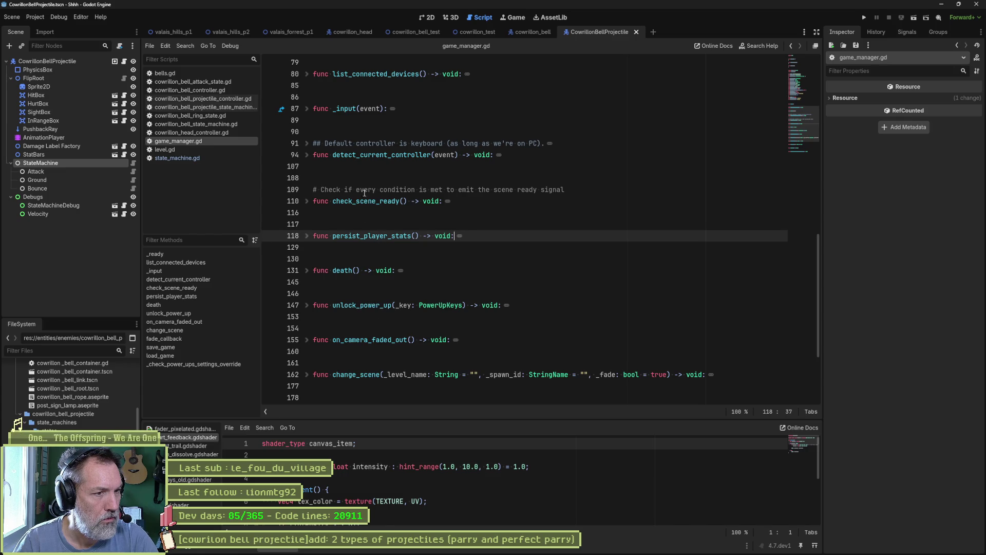
{"action": "scroll", "coordinate": [504, 279], "scroll_direction": "down", "scroll_amount": 4}
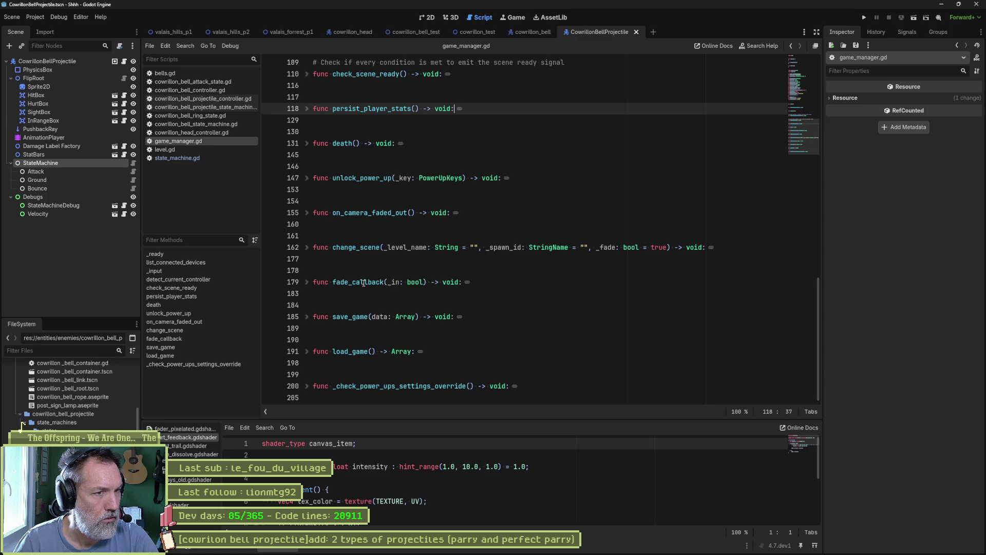
{"action": "scroll", "coordinate": [364, 282], "scroll_direction": "up", "scroll_amount": 7}
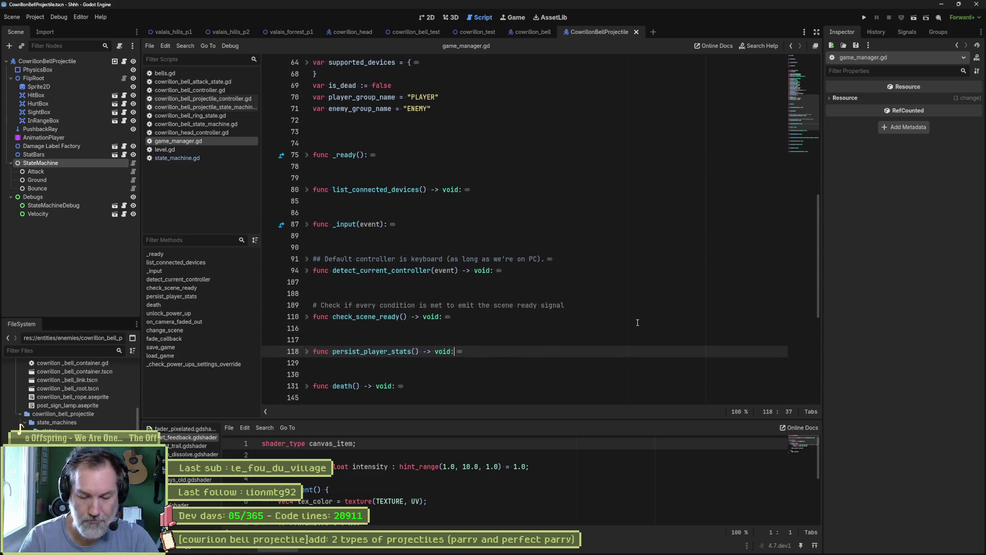
{"action": "key", "text": "shift+alt+o"}
{"action": "type", "text": "gamet"}
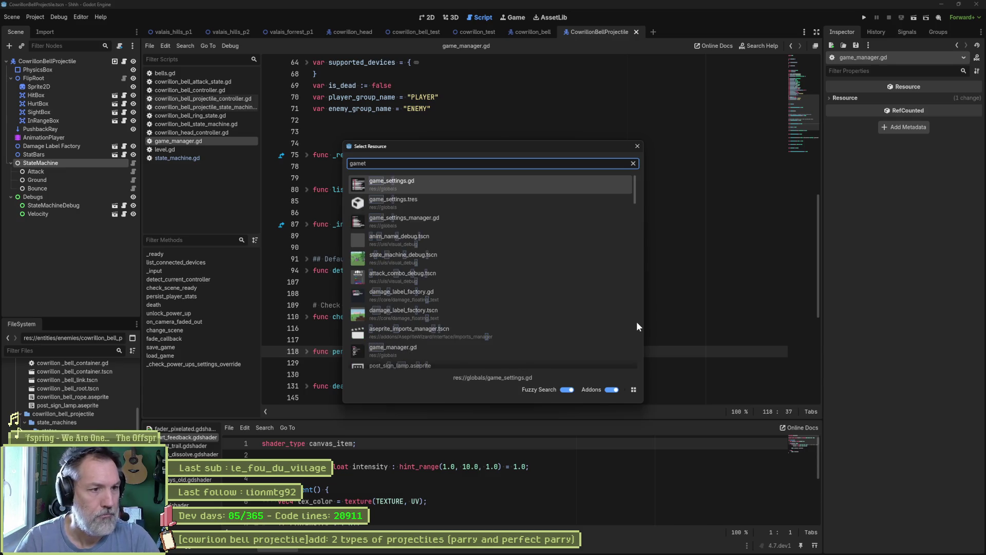
Open game_settings.gd from the 'gamet' match and look over its exported settings.
{"action": "key", "text": "Return"}
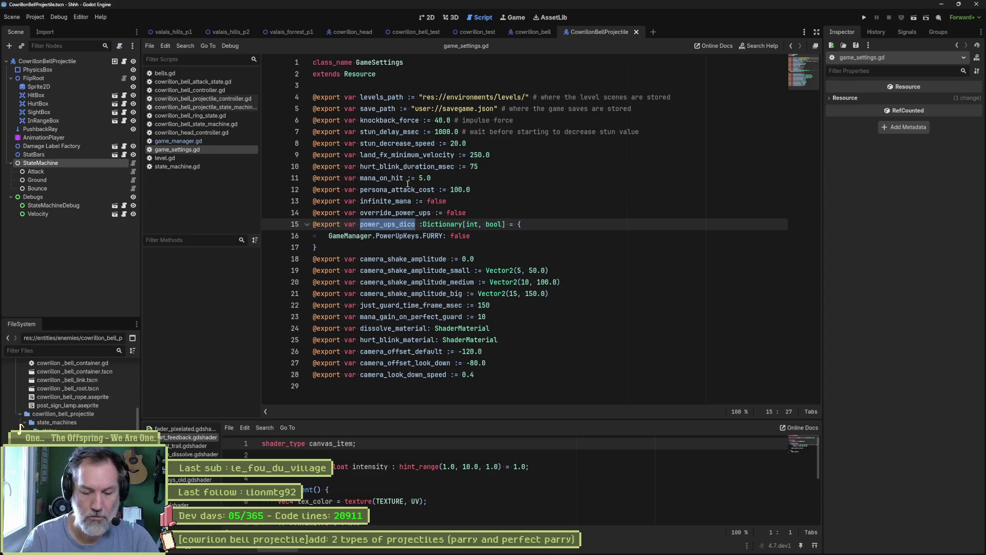
{"action": "key", "text": "ctrl+shift+o"}
{"action": "key", "text": "Escape"}
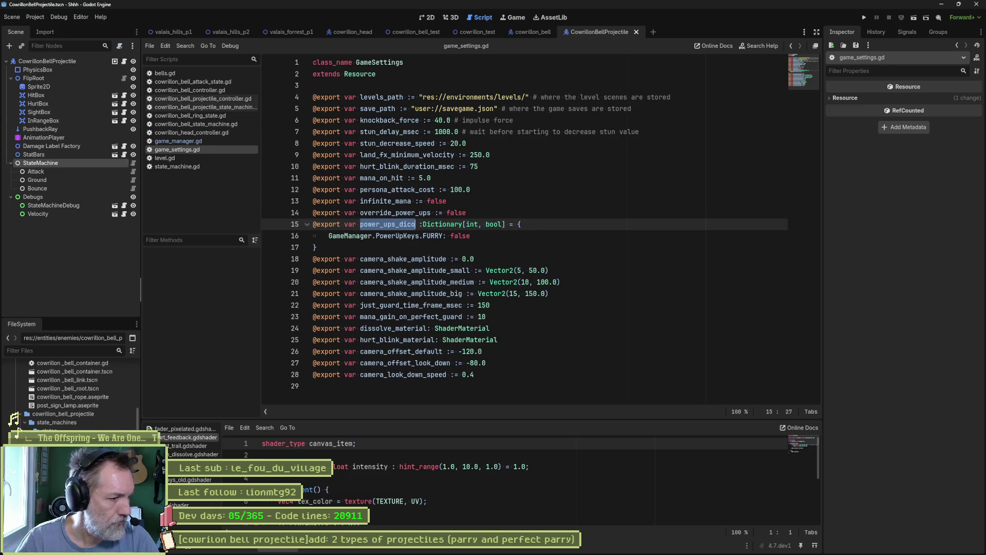
{"action": "scroll", "coordinate": [52, 385], "scroll_direction": "up", "scroll_amount": 10}
Select game_settings.tres and show its Hurt Blink Material in the FileSystem dock.
{"action": "left_click", "coordinate": [74, 375]}
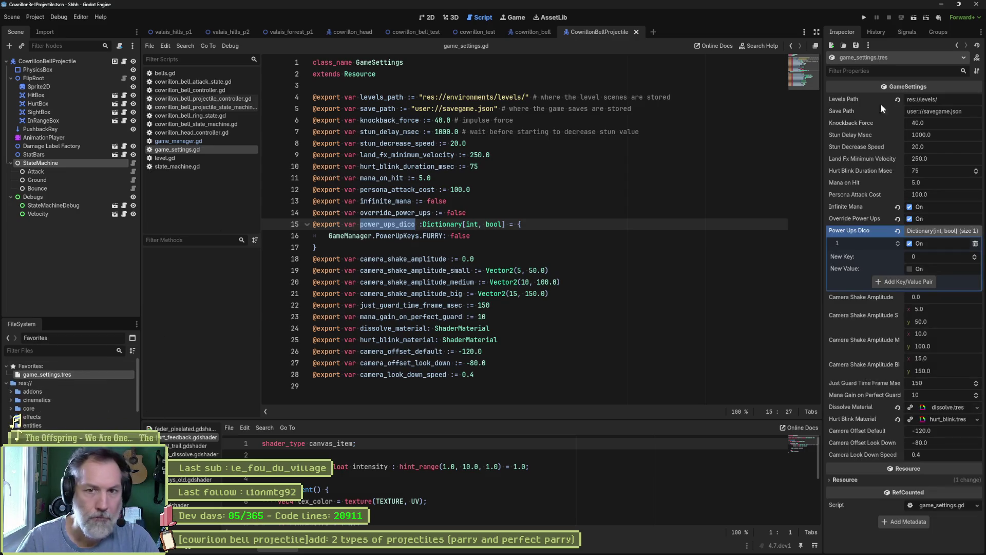
{"action": "left_click", "coordinate": [939, 420]}
{"action": "right_click", "coordinate": [939, 419]}
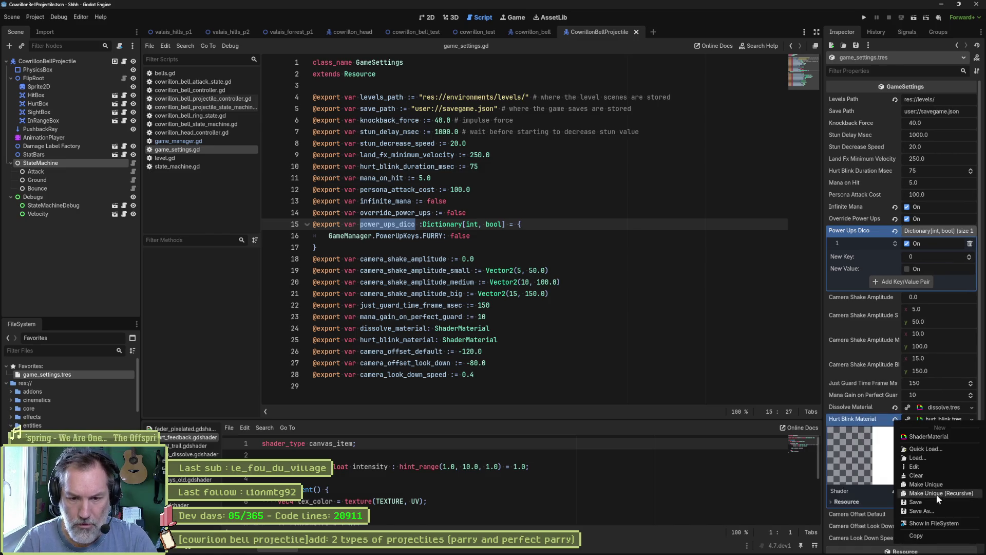
{"action": "left_click", "coordinate": [950, 522]}
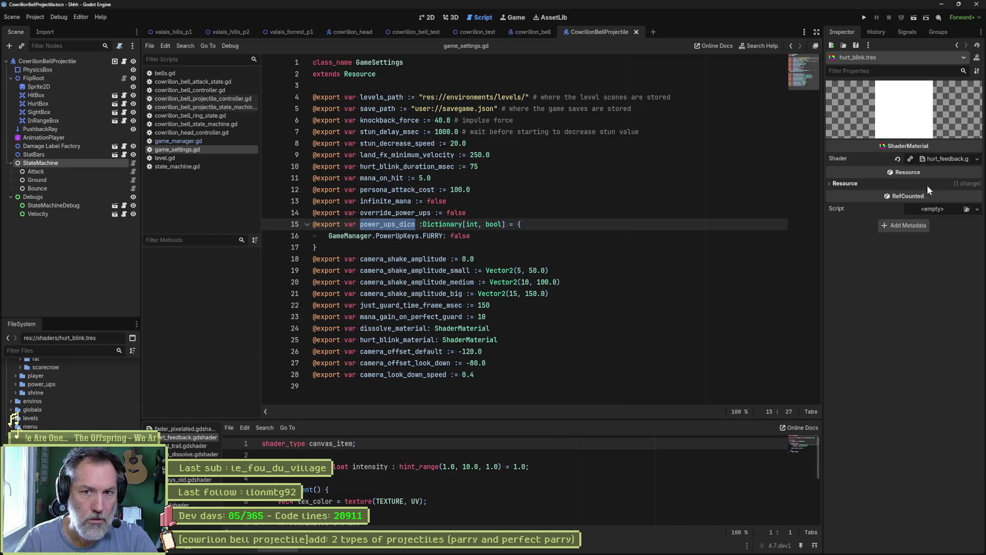
Expand and collapse the hurt_blink material's hurt_feedback shader details.
{"action": "left_click", "coordinate": [942, 162]}
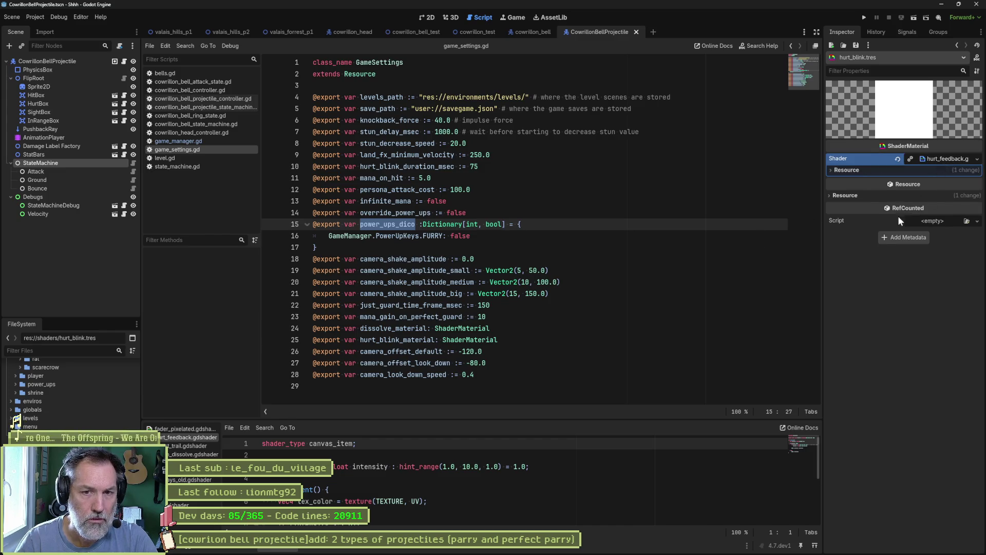
{"action": "left_click", "coordinate": [917, 172]}
{"action": "left_click", "coordinate": [943, 159]}
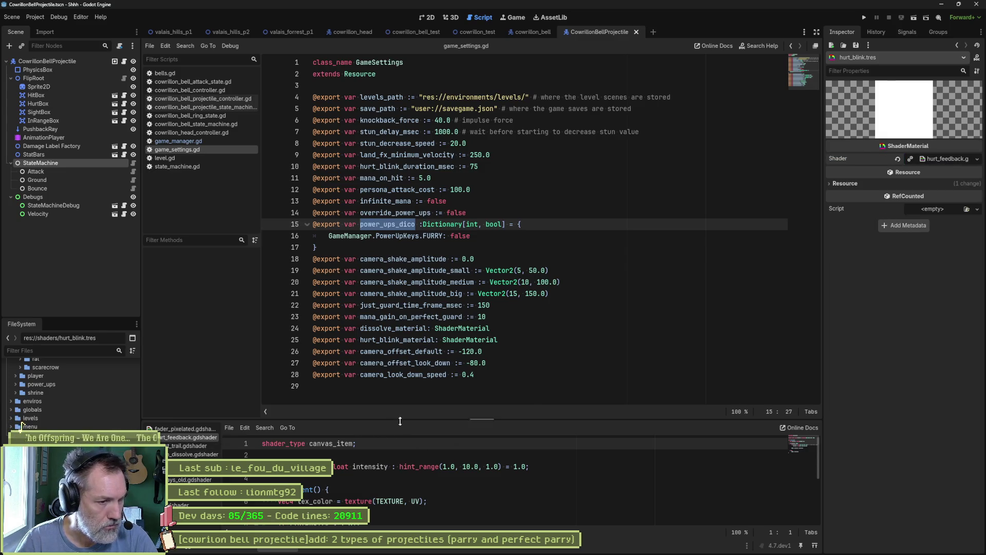
Add line 4 in hurt_feedback.gdshader declaring an instance uniform vec4 modulate with a source_color hint.
{"action": "left_click_drag", "start_coordinate": [400, 421], "coordinate": [410, 364]}
{"action": "left_click", "coordinate": [567, 420]}
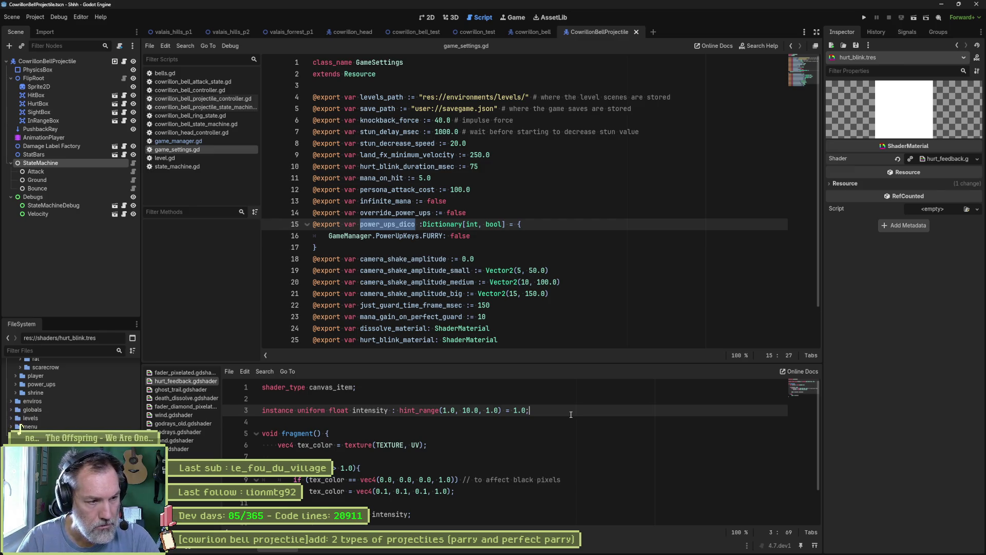
{"action": "key", "text": "Return"}
{"action": "type", "text": "instance un"}
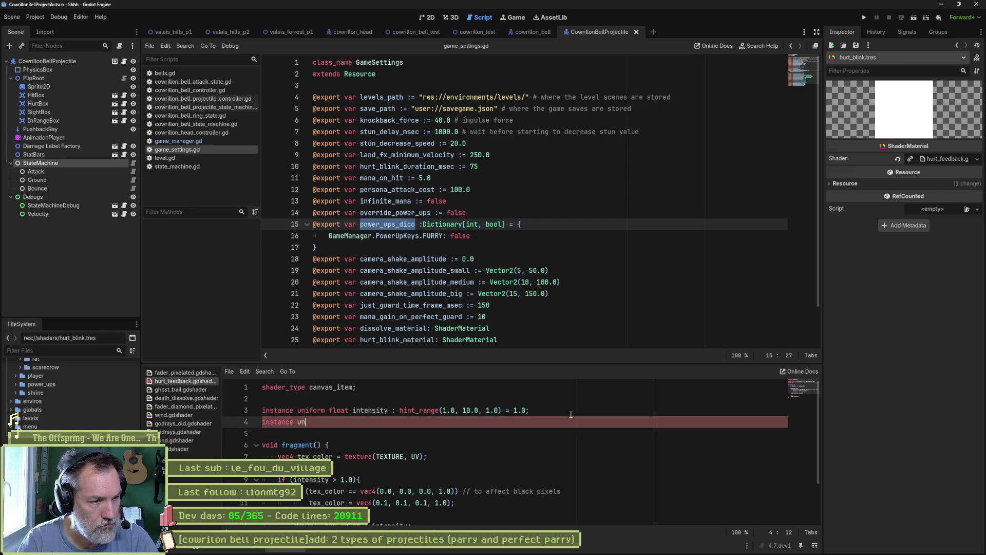
{"action": "type", "text": "iform "}
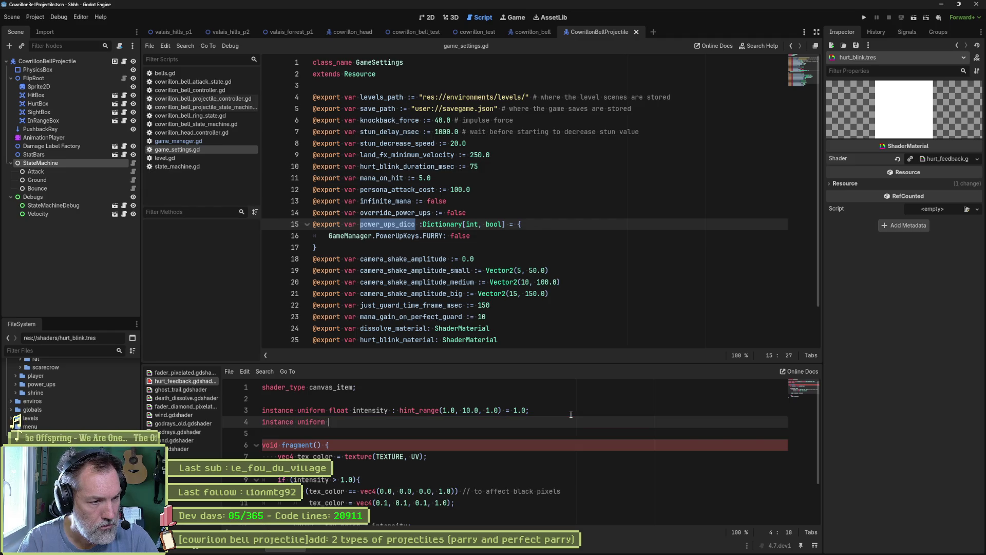
{"action": "type", "text": "co"}
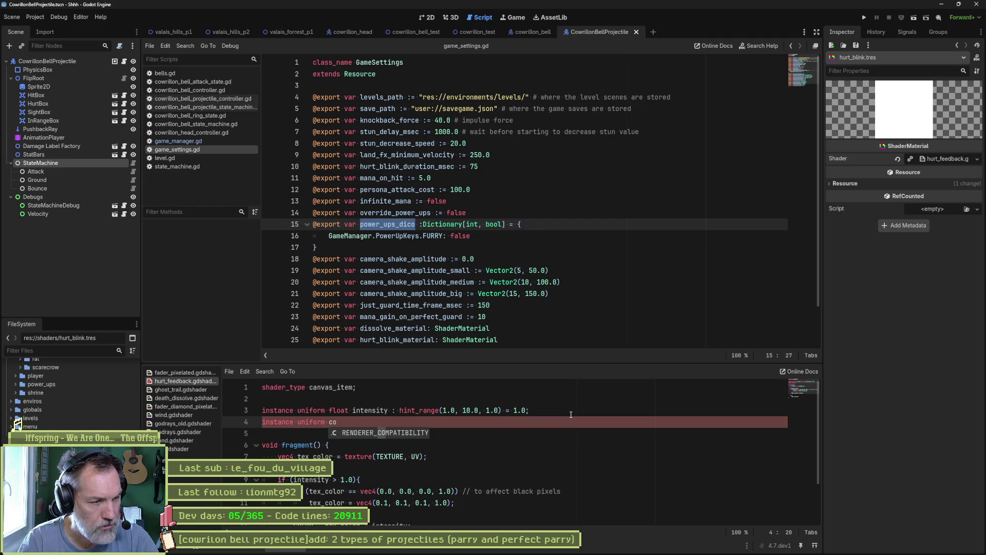
{"action": "key", "text": "BackSpace"}
{"action": "key", "text": "BackSpace"}
{"action": "type", "text": "flo"}
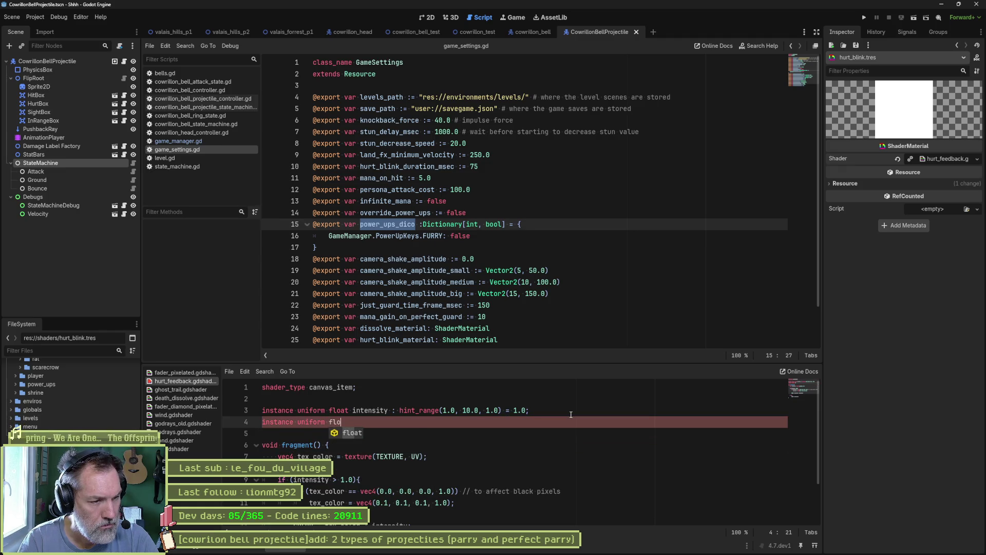
{"action": "type", "text": "at4"}
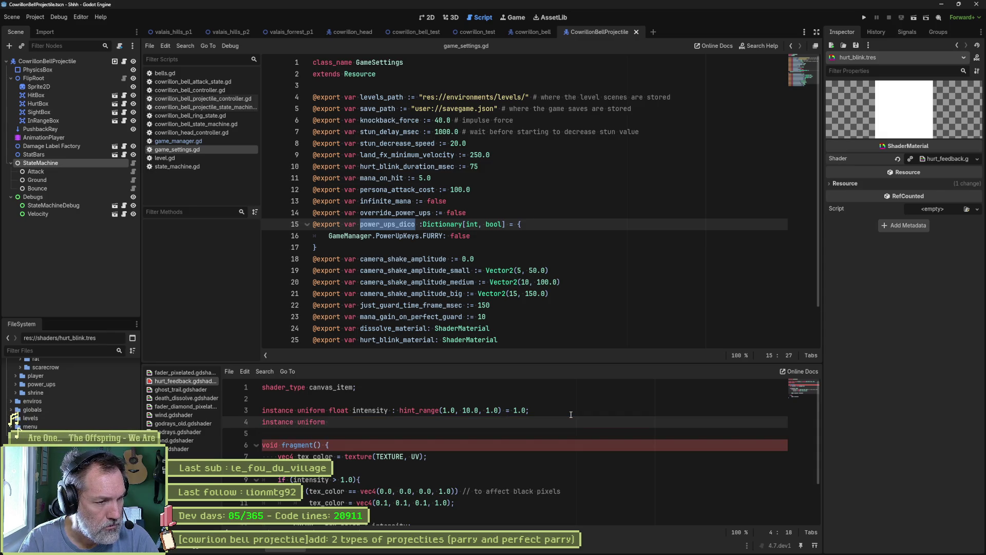
{"action": "type", "text": "ve"}
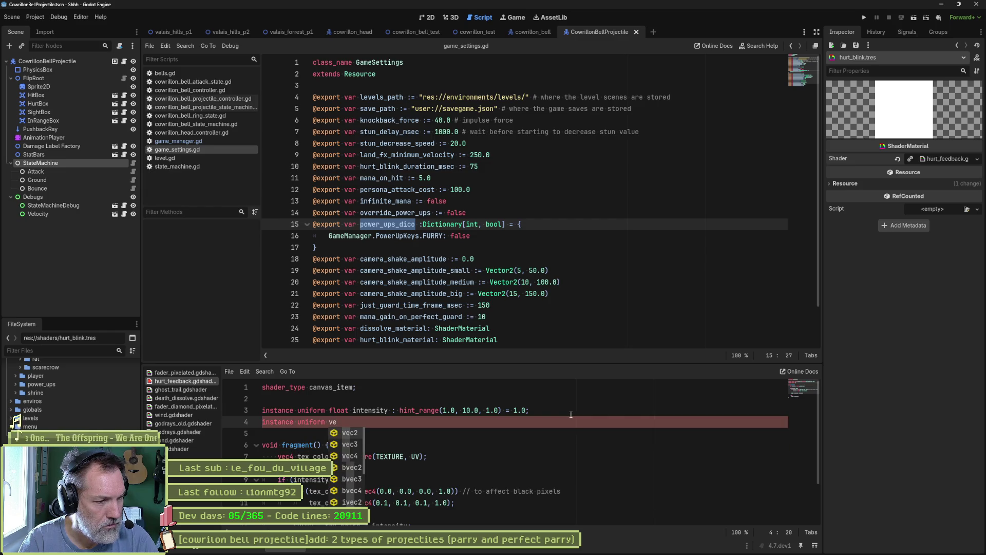
{"action": "key", "text": "Down"}
{"action": "key", "text": "Down"}
{"action": "key", "text": "Return"}
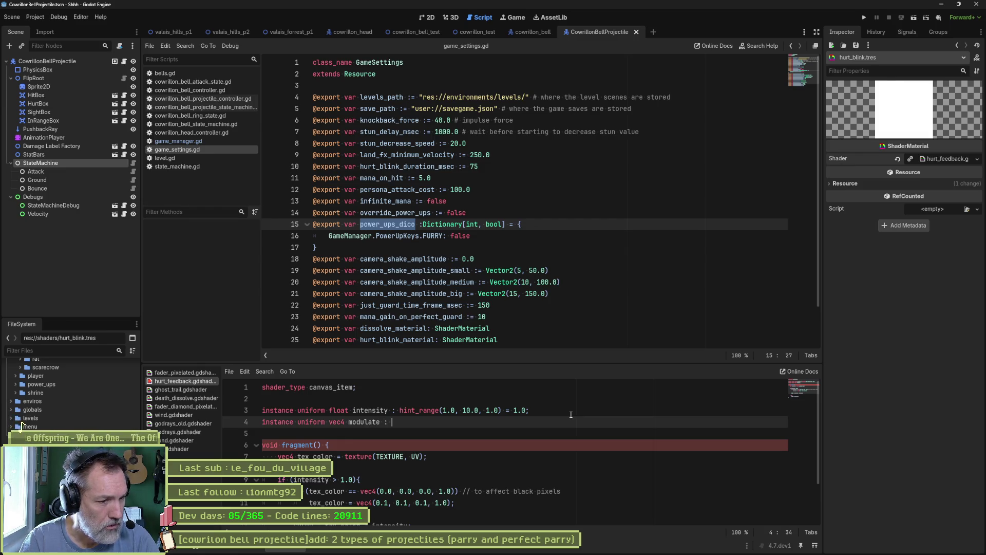
{"action": "type", "text": "co"}
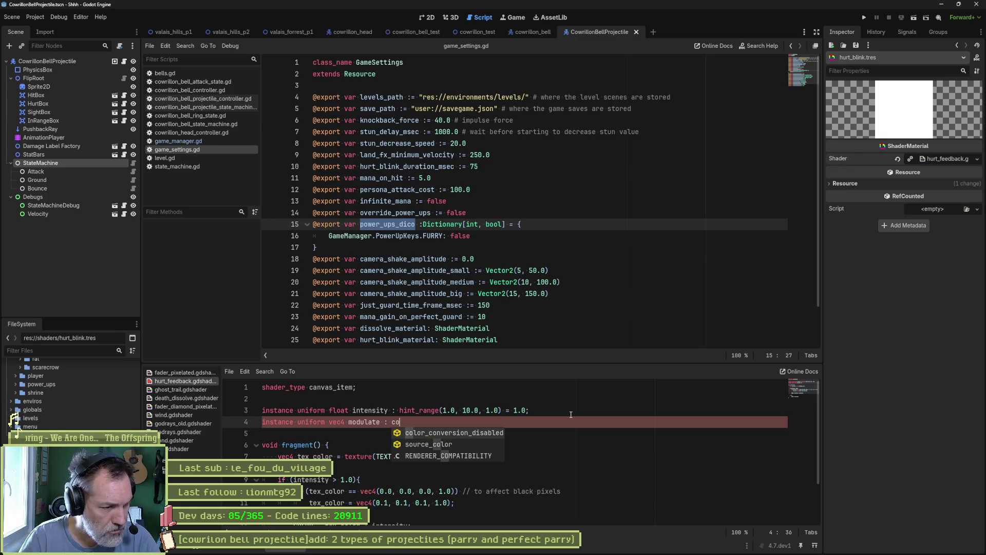
{"action": "key", "text": "Down"}
{"action": "key", "text": "Return"}
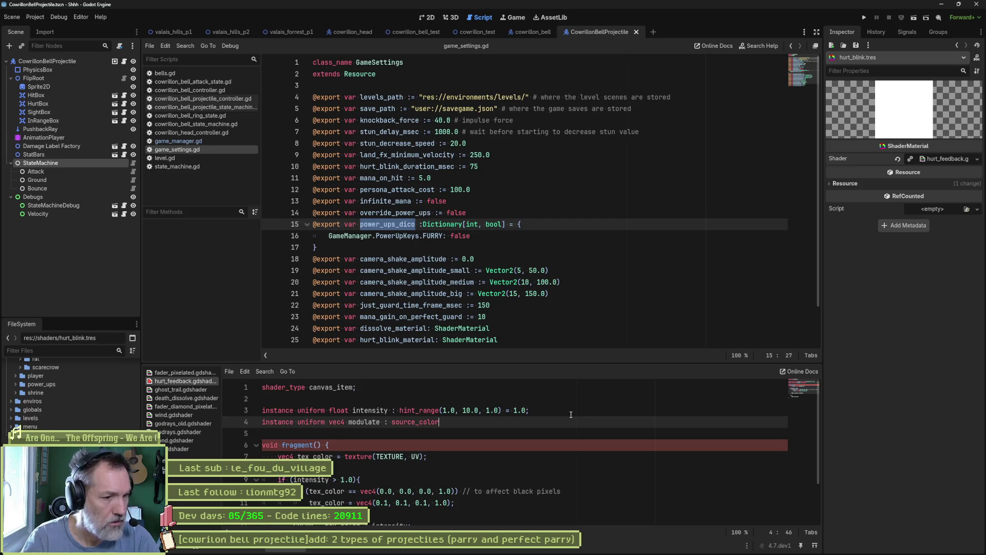
Replace the source_color hint with a vec4 default, select the declaration, and open fader_pixelated.gdshader.
{"action": "key", "text": "ctrl+space"}
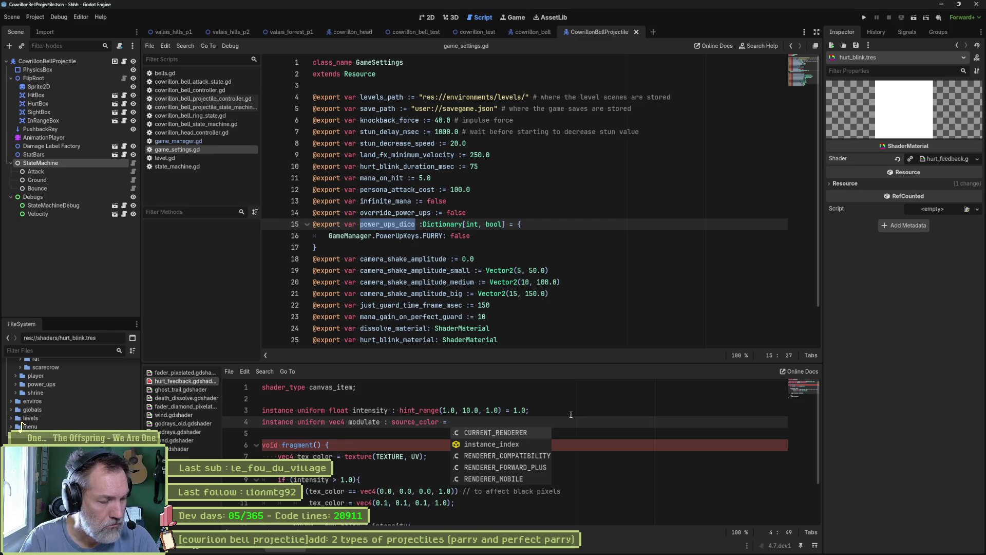
{"action": "type", "text": "v"}
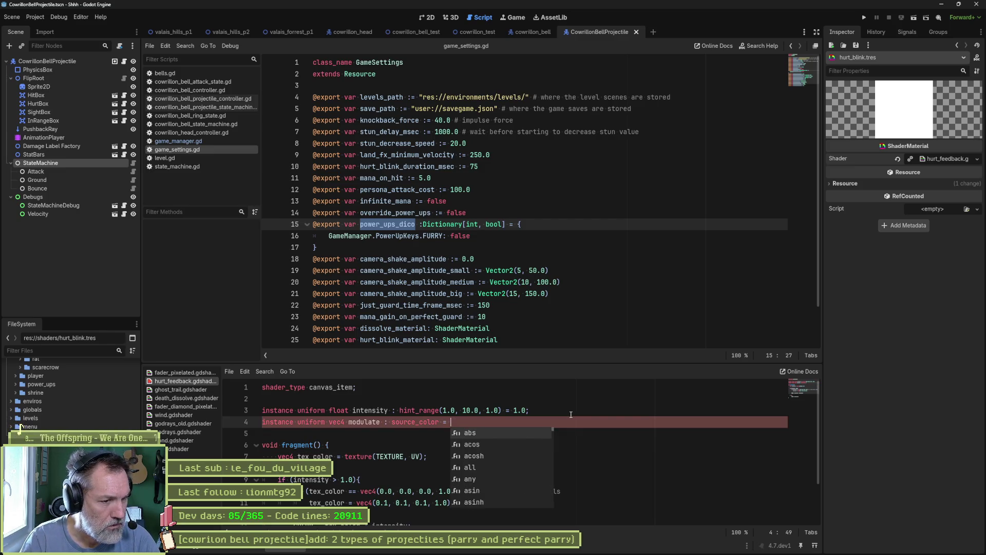
{"action": "key", "text": "BackSpace"}
{"action": "type", "text": "()"}
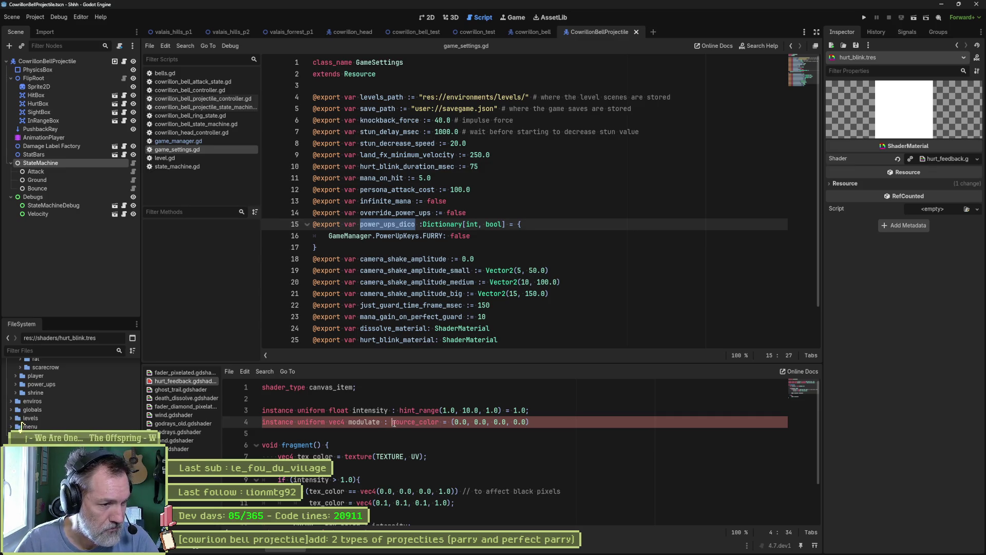
{"action": "left_click_drag", "start_coordinate": [394, 423], "coordinate": [411, 422]}
{"action": "key", "text": "BackSpace"}
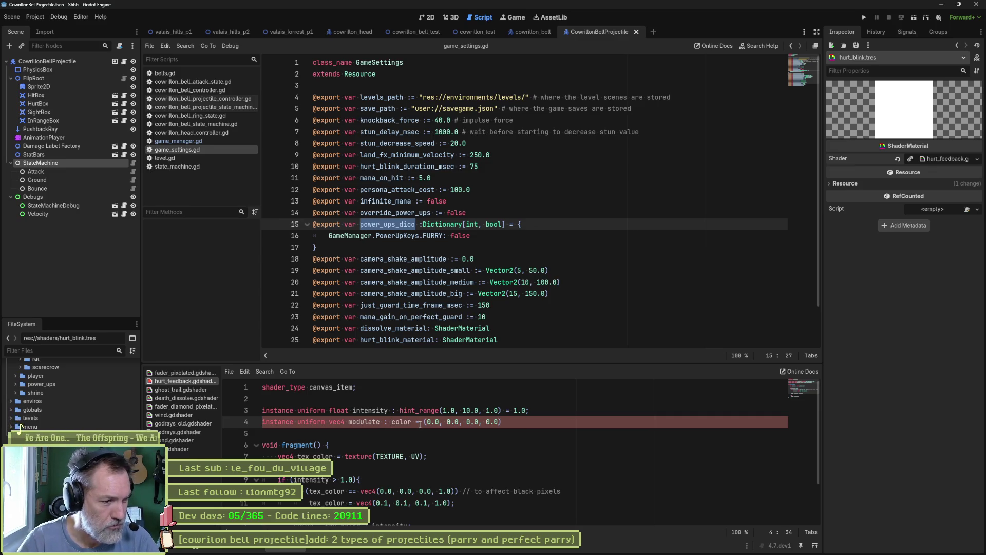
{"action": "key", "text": "ctrl+z"}
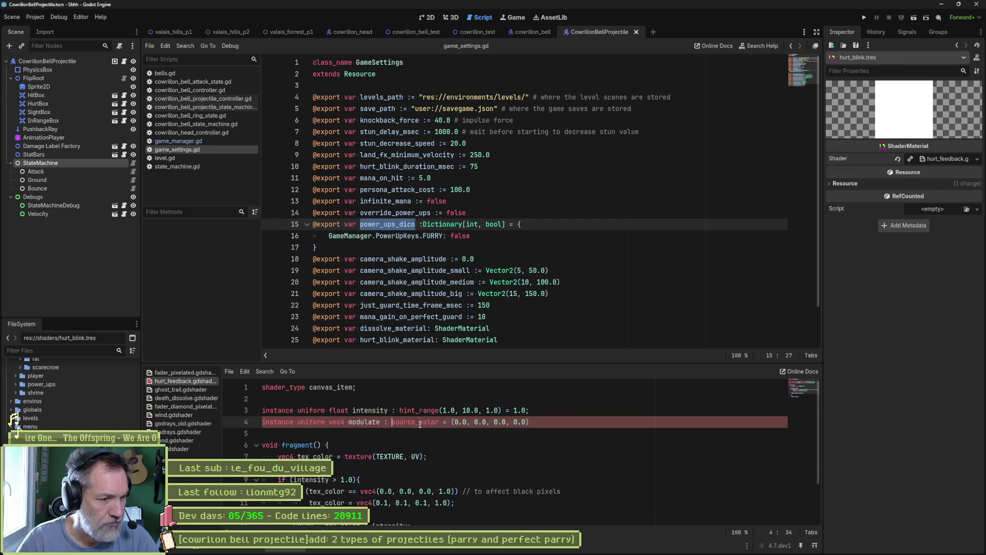
{"action": "double_click", "coordinate": [420, 424]}
{"action": "type", "text": "vec4"}
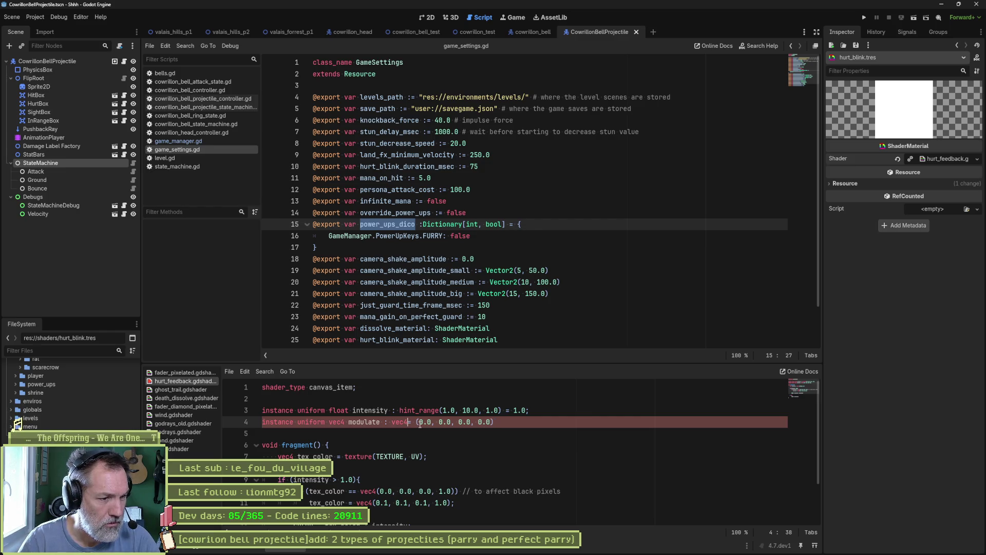
{"action": "key", "text": "Delete"}
{"action": "key", "text": "Delete"}
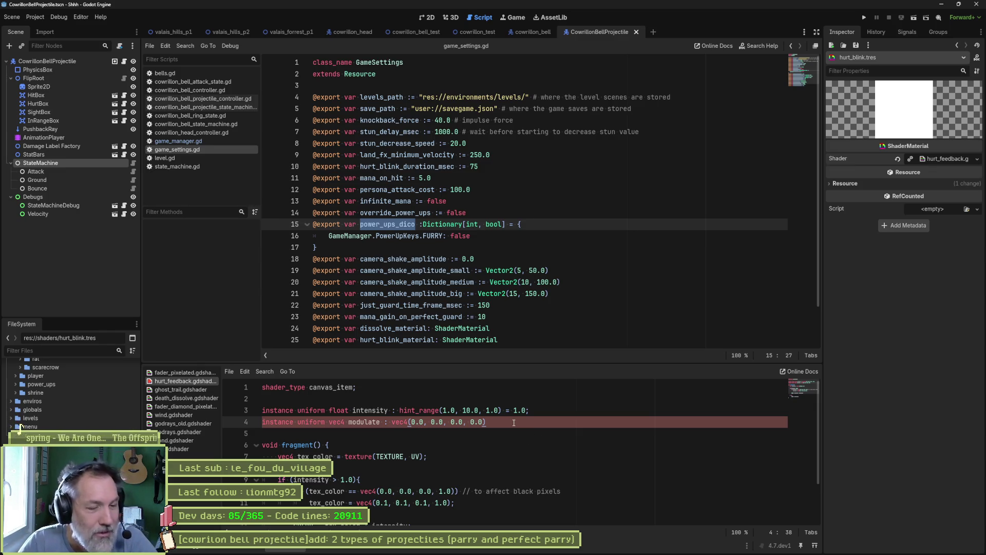
{"action": "left_click_drag", "start_coordinate": [499, 419], "coordinate": [261, 422]}
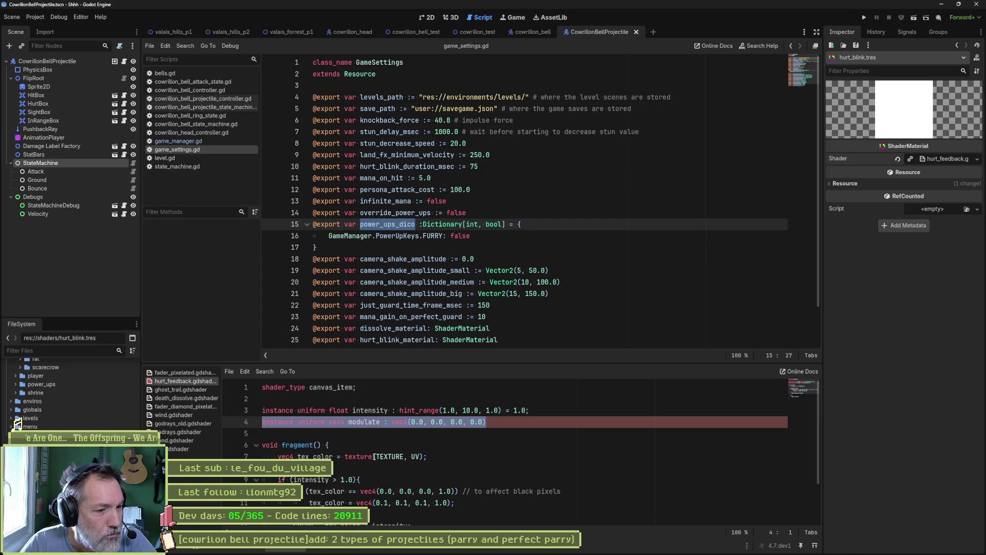
{"action": "left_click", "coordinate": [190, 373]}
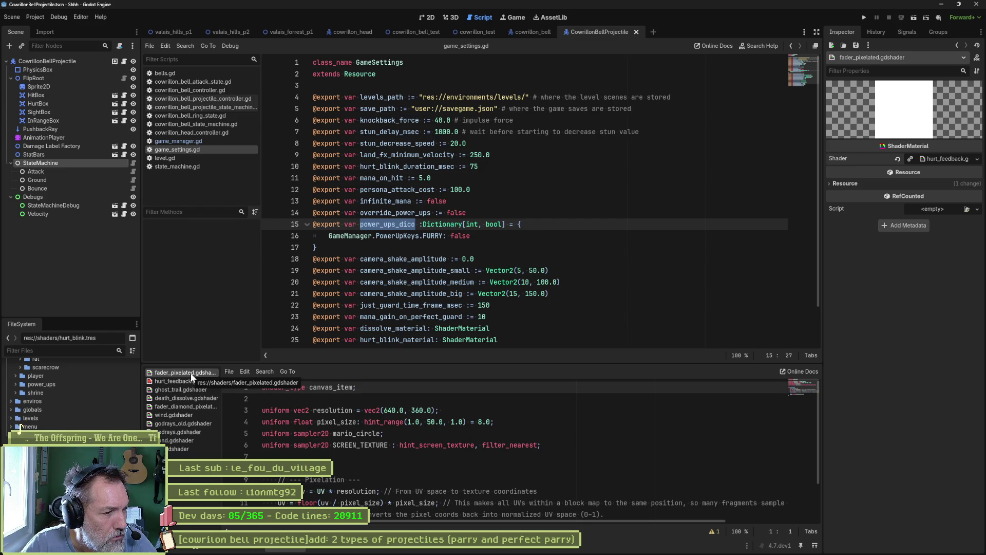
Copy the trail_color declaration from ghost_trail.gdshader into hurt_feedback.gdshader below line 4.
{"action": "left_click", "coordinate": [187, 389]}
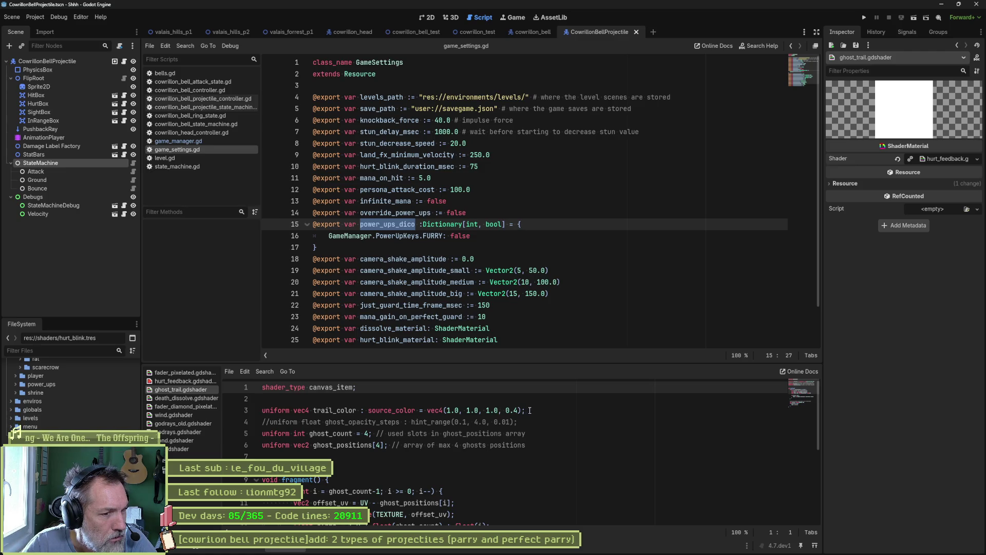
{"action": "left_click_drag", "start_coordinate": [525, 410], "coordinate": [526, 402]}
{"action": "key", "text": "ctrl+c"}
{"action": "left_click", "coordinate": [190, 381]}
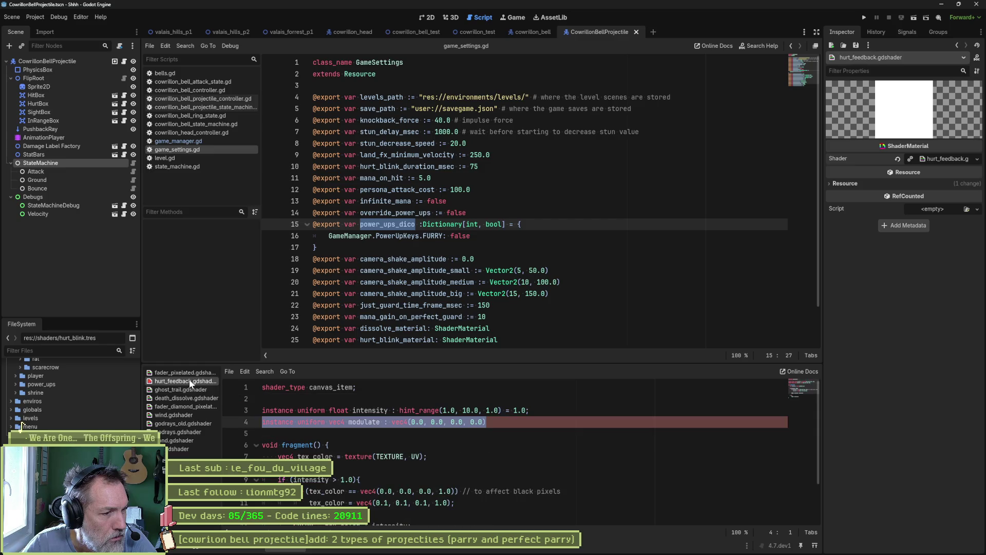
{"action": "left_click", "coordinate": [501, 421]}
{"action": "key", "text": "ctrl+v"}
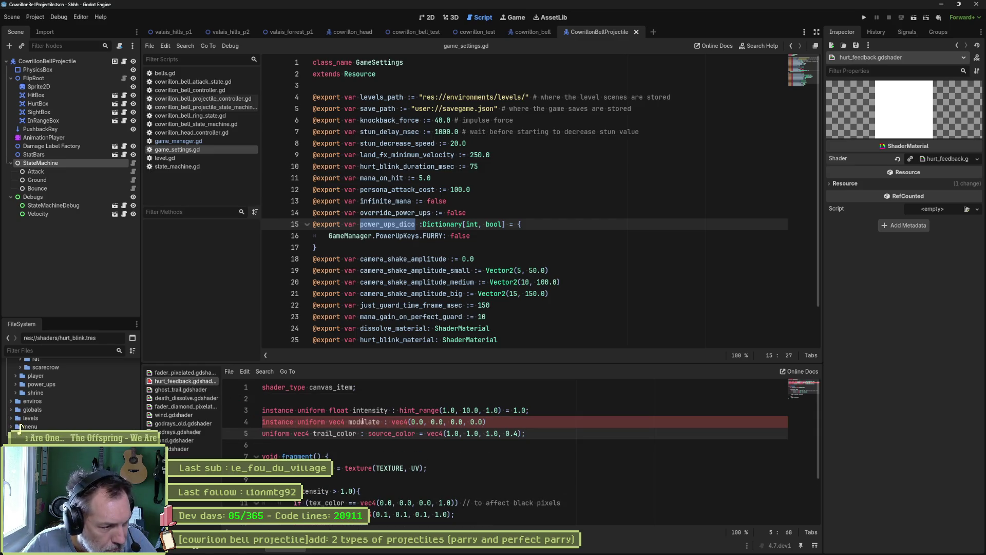
Rename the pasted trail_color uniform to modulate and prefix it with 'instance'.
{"action": "double_click", "coordinate": [364, 421]}
{"action": "key", "text": "ctrl+c"}
{"action": "double_click", "coordinate": [340, 433]}
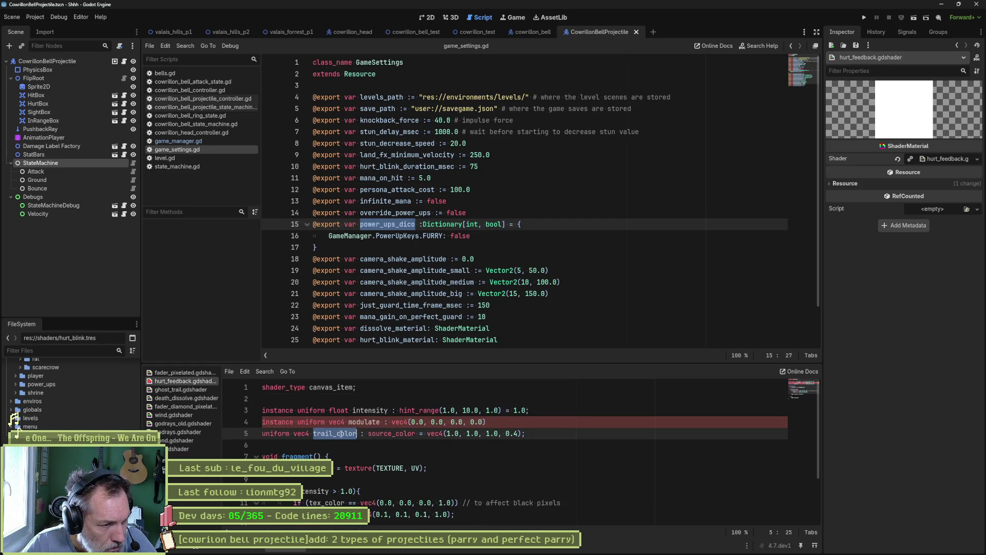
{"action": "key", "text": "ctrl+v"}
{"action": "double_click", "coordinate": [277, 422]}
{"action": "key", "text": "ctrl+c"}
{"action": "left_click", "coordinate": [262, 434]}
{"action": "key", "text": "ctrl+v"}
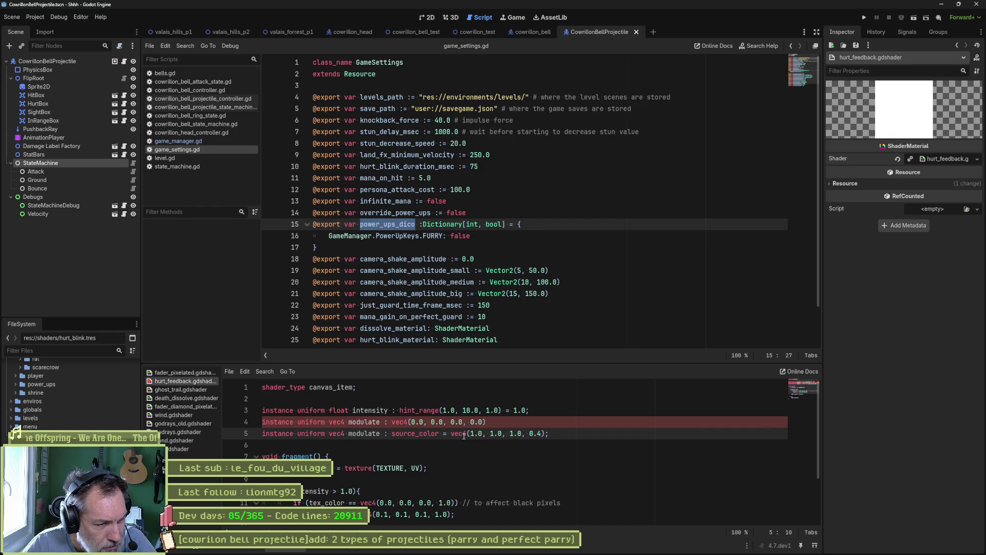
Delete the old modulate declaration, leaving the source_color vec4(1.0, 1.0, 1.0, 0.4) version.
{"action": "left_click", "coordinate": [508, 421]}
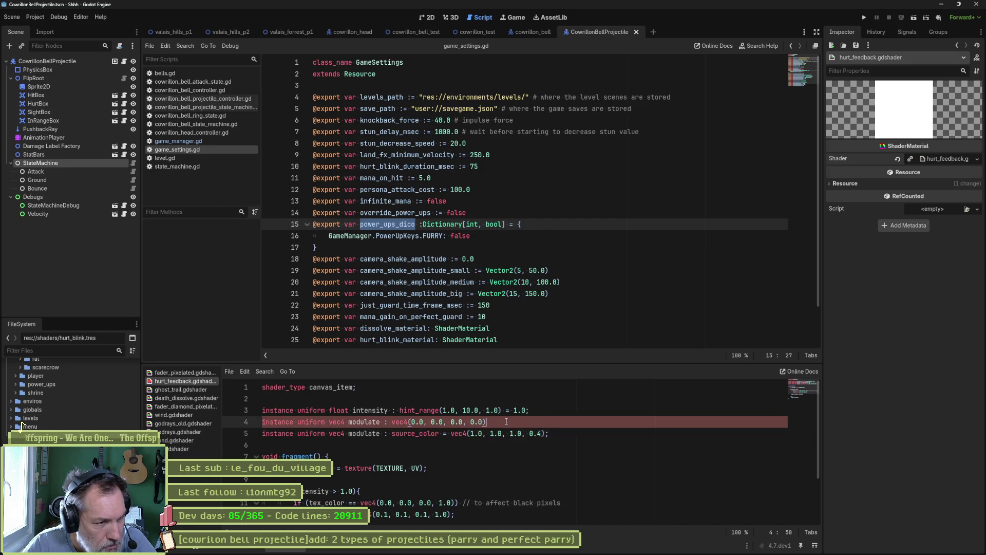
{"action": "key", "text": "ctrl+shift+k"}
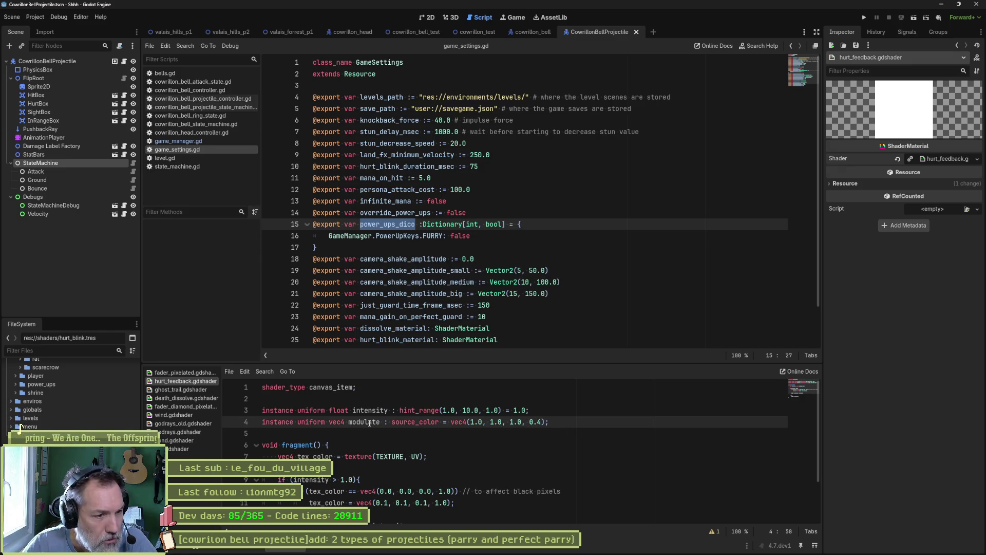
{"action": "double_click", "coordinate": [364, 422]}
{"action": "scroll", "coordinate": [446, 457], "scroll_direction": "down", "scroll_amount": 1}
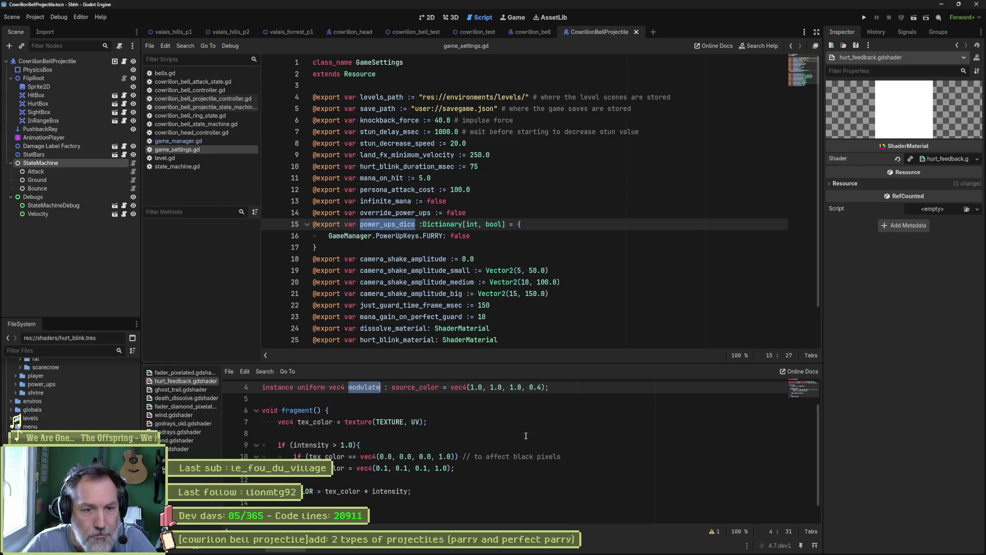
Change the modulate default from vec4(1.0, 1.0, 1.0, 0.4) to vec4(1.0).
{"action": "scroll", "coordinate": [486, 411], "scroll_direction": "up", "scroll_amount": 1}
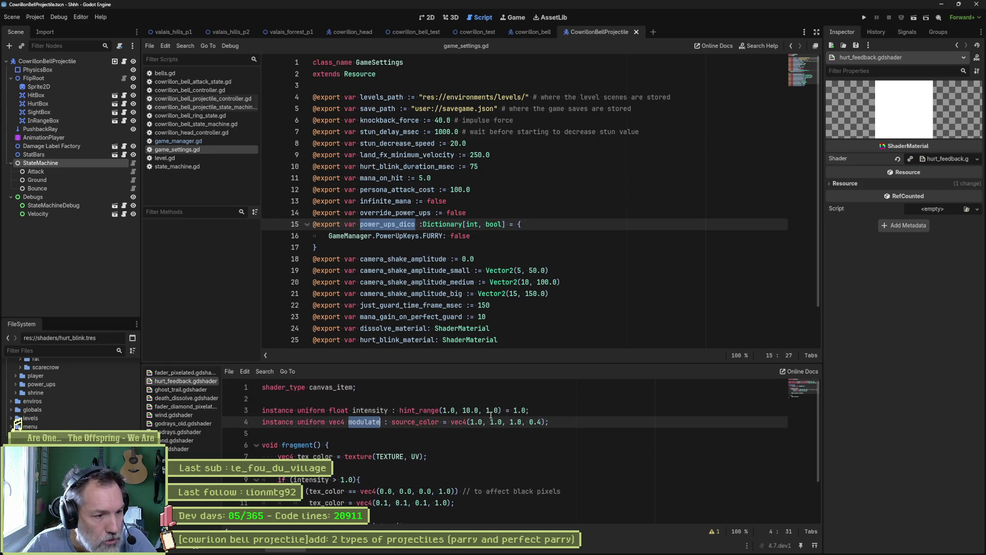
{"action": "left_click", "coordinate": [476, 428]}
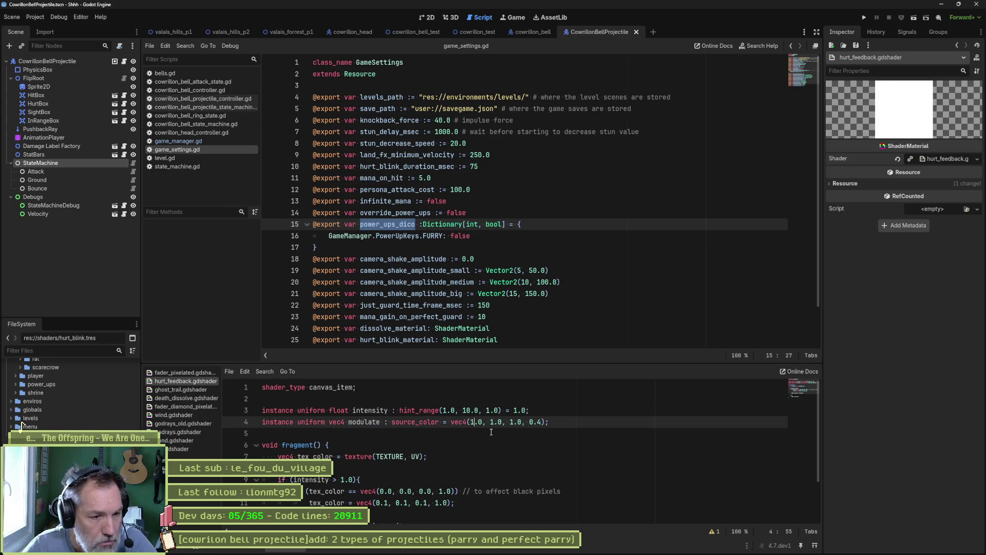
{"action": "left_click", "coordinate": [543, 422]}
{"action": "key", "text": "BackSpace"}
{"action": "key", "text": "BackSpace"}
{"action": "key", "text": "BackSpace"}
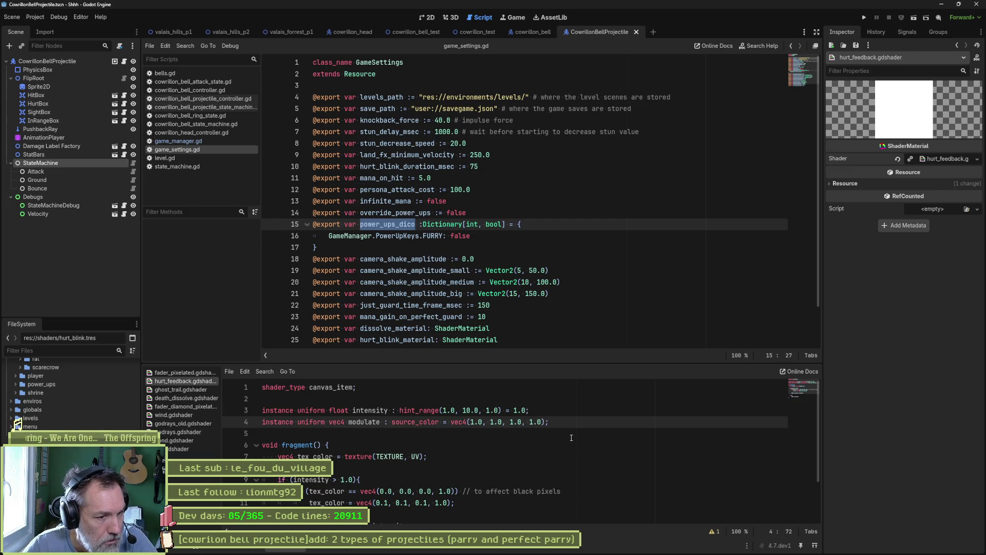
{"action": "left_click_drag", "start_coordinate": [483, 424], "coordinate": [542, 423]}
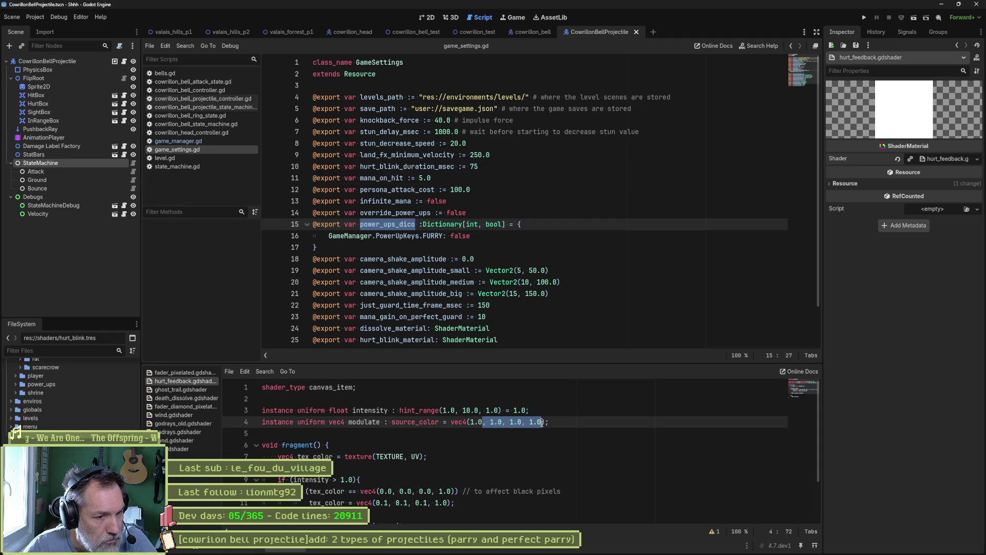
{"action": "key", "text": "BackSpace"}
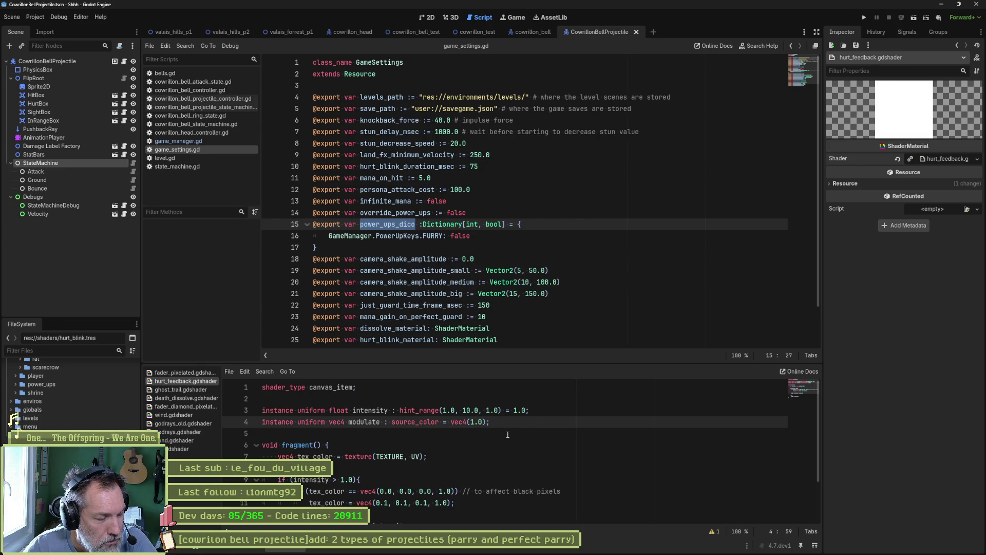
Append '* modulate' to the else-branch COLOR = tex_color line.
{"action": "scroll", "coordinate": [507, 434], "scroll_direction": "down", "scroll_amount": 1}
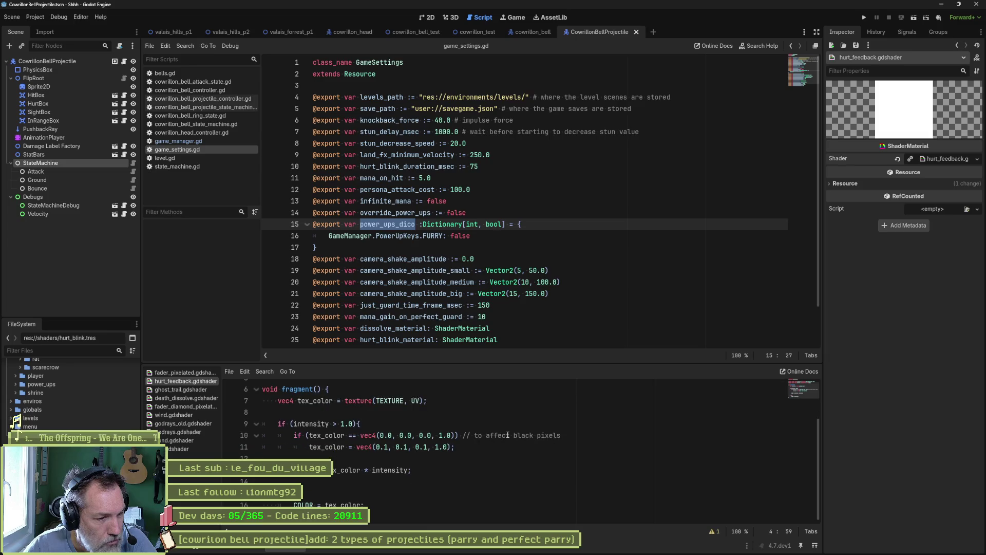
{"action": "left_click", "coordinate": [363, 505]}
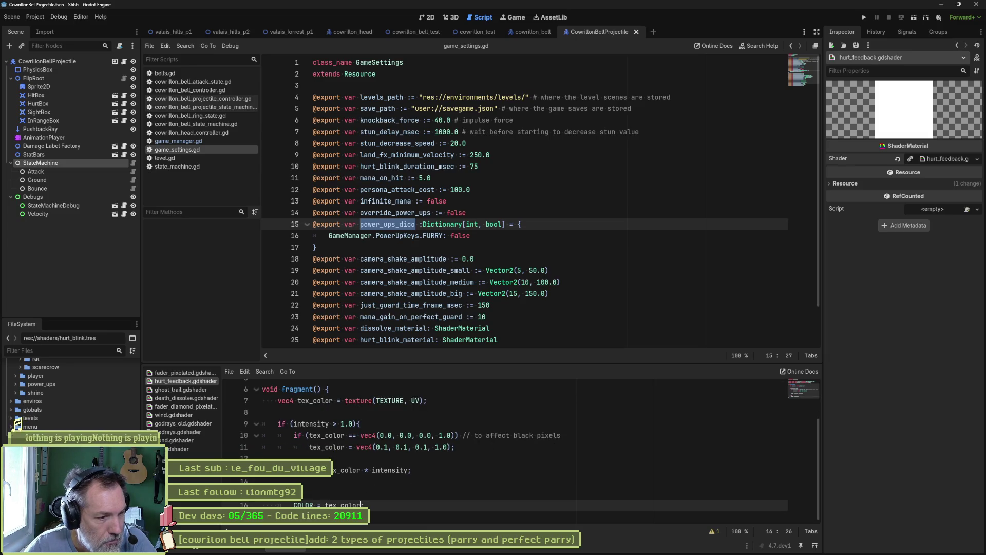
{"action": "type", "text": "* "}
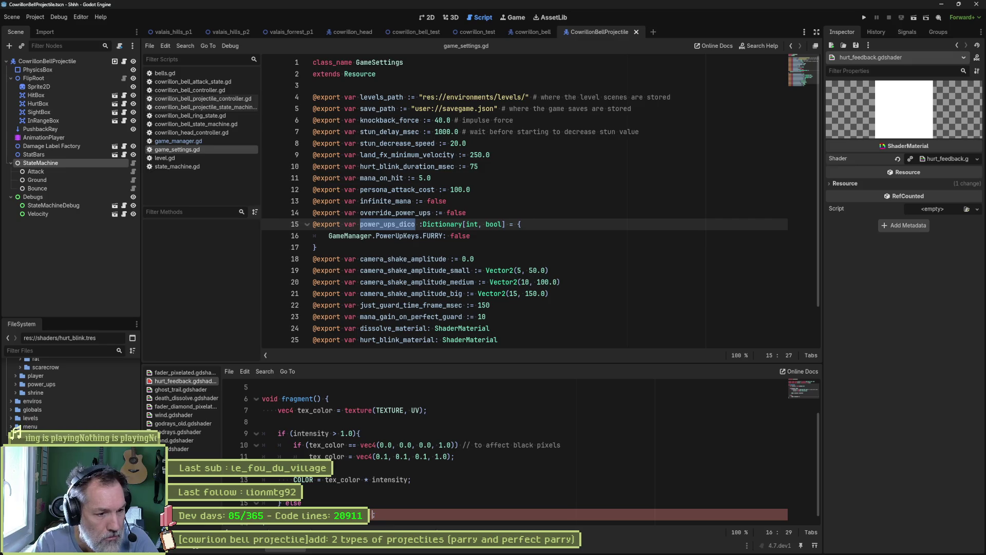
{"action": "type", "text": "modulate"}
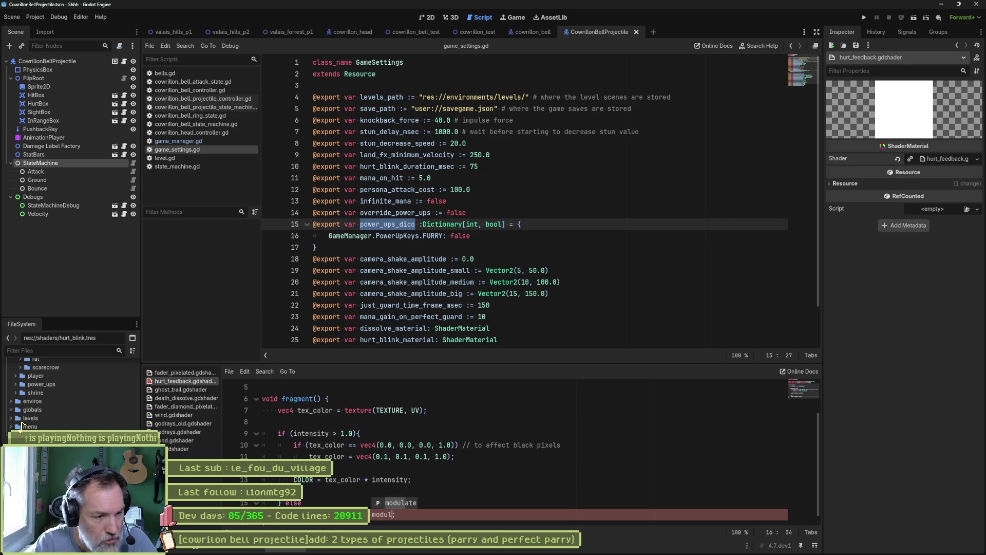
{"action": "scroll", "coordinate": [462, 464], "scroll_direction": "up", "scroll_amount": 2}
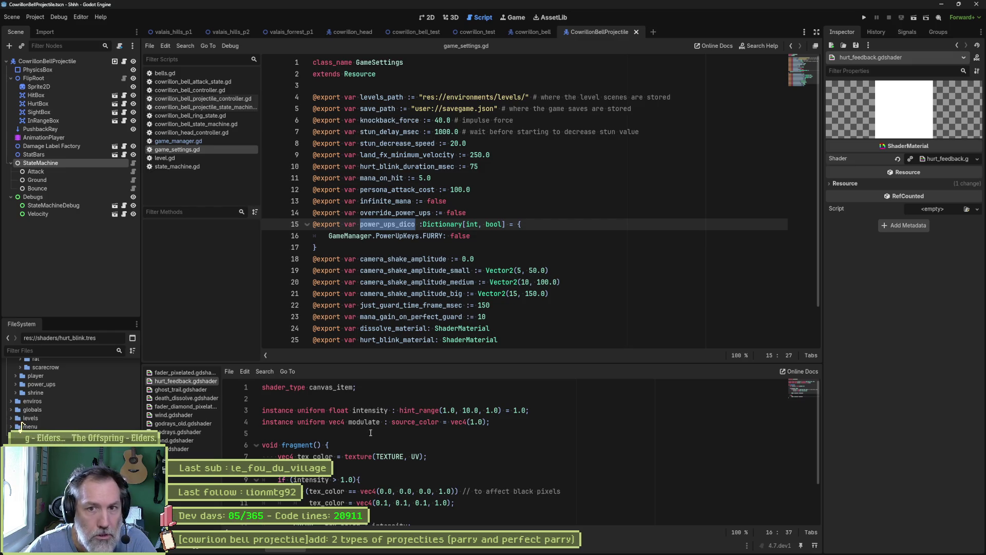
Temporarily drop 'instance' to confirm the Modulate shader parameter defaults to white, then restore it.
{"action": "left_click", "coordinate": [947, 159]}
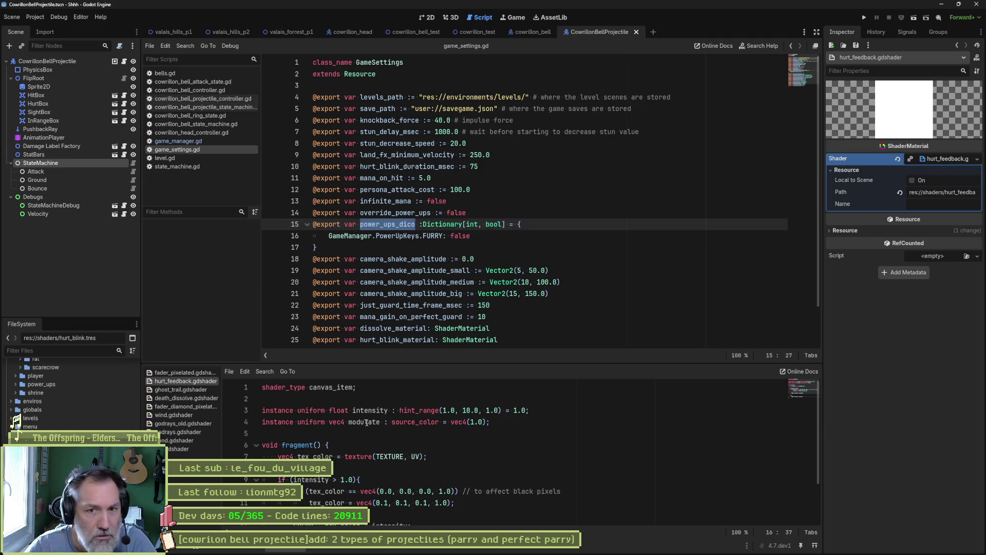
{"action": "left_click", "coordinate": [366, 422]}
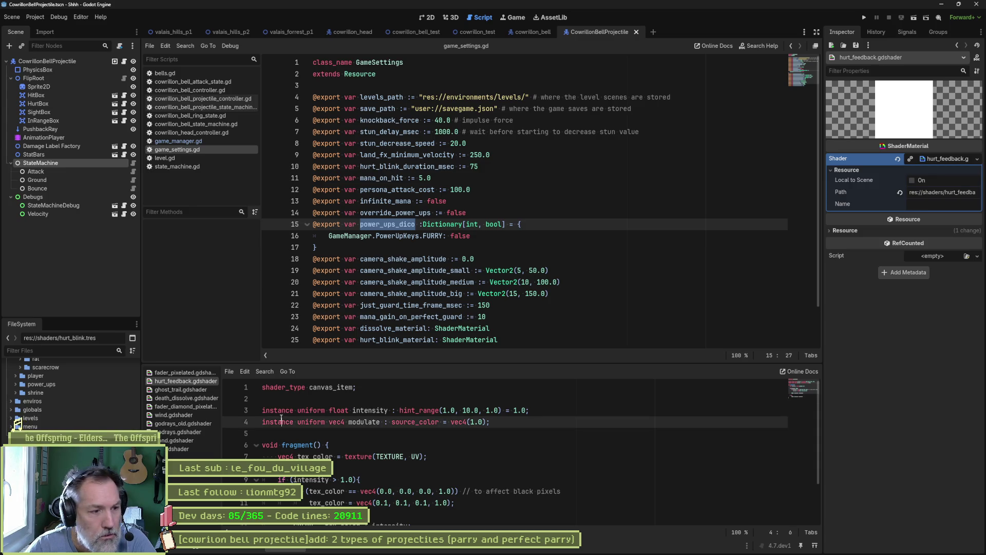
{"action": "key", "text": "Home"}
{"action": "key", "text": "ctrl+shift+Right"}
{"action": "key", "text": "Delete"}
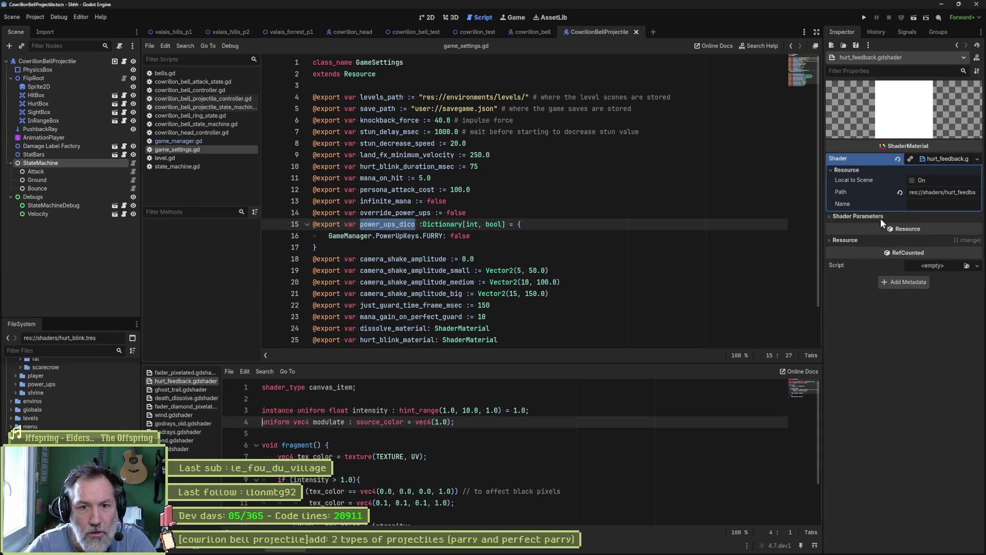
{"action": "left_click", "coordinate": [880, 216]}
{"action": "mouse_move", "coordinate": [948, 231]}
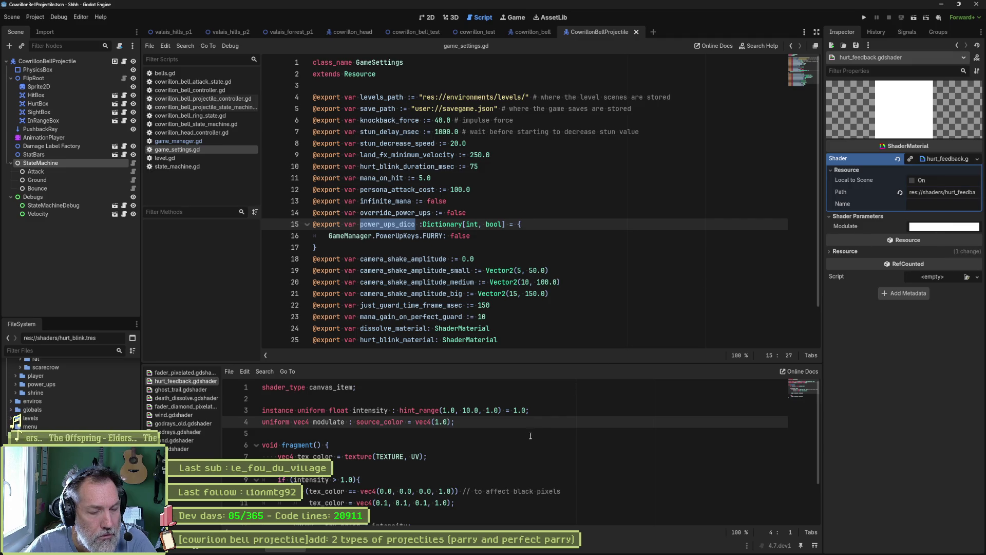
{"action": "type", "text": "instance"}
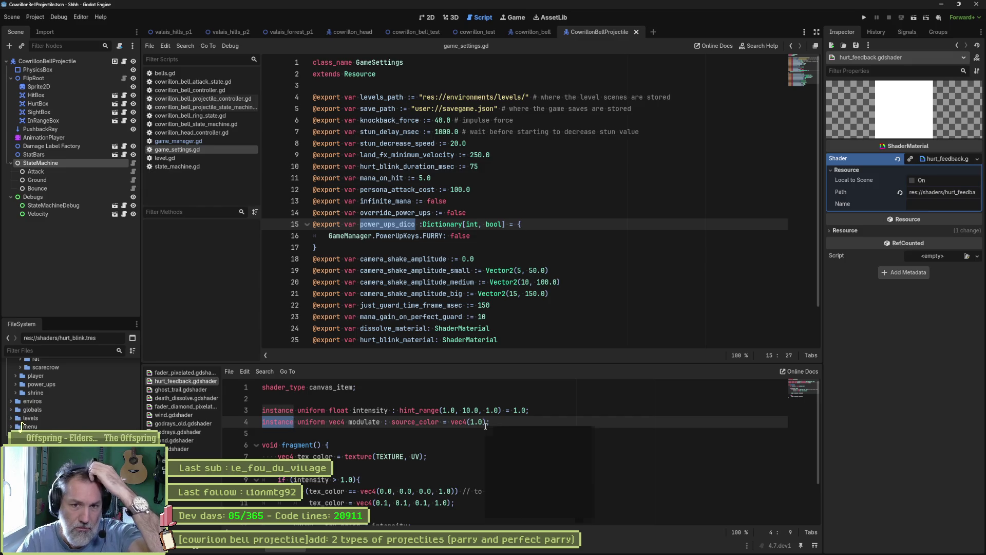
Rewrite the modulate default on line 4 as vec4(1.0, 0.0, 0.0, 1.0).
{"action": "right_click", "coordinate": [486, 426]}
{"action": "left_click", "coordinate": [453, 431]}
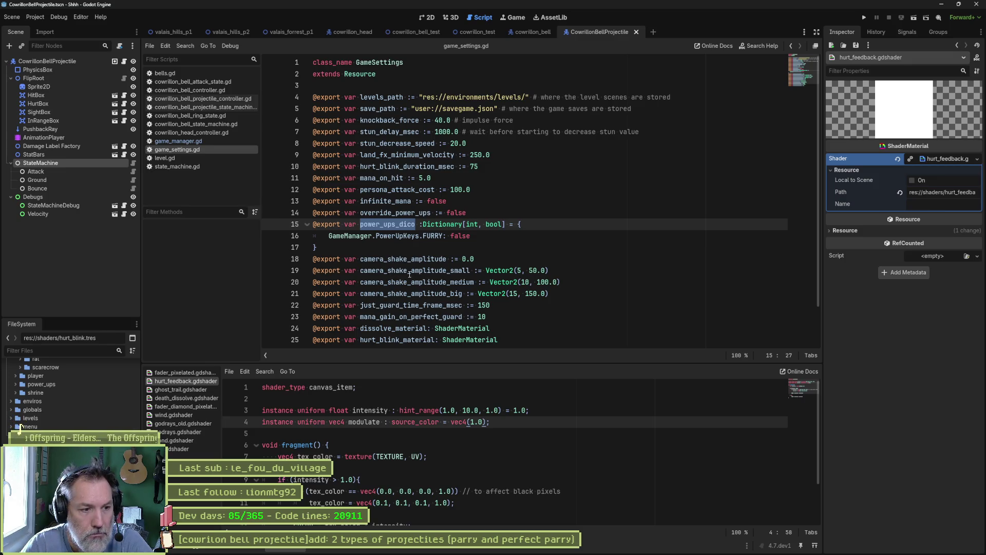
{"action": "left_click", "coordinate": [473, 422]}
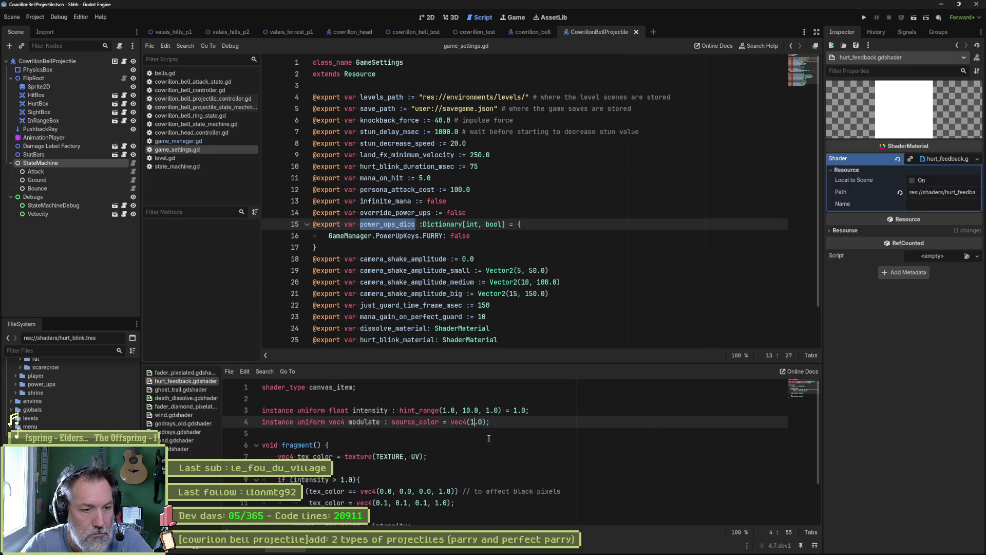
{"action": "key", "text": "Right"}
{"action": "key", "text": "Right"}
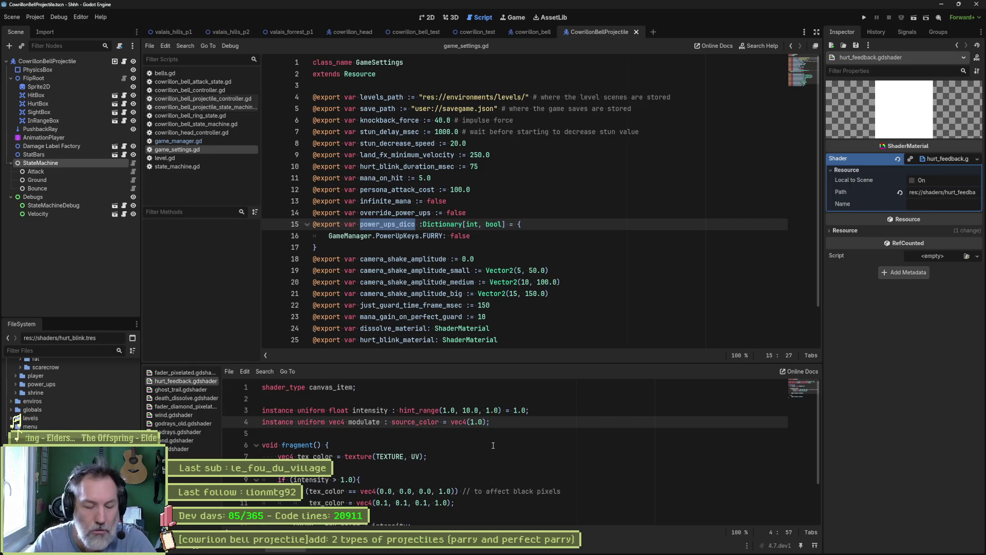
{"action": "type", "text": ", 0"}
{"action": "type", "text": ".0, 0.0, "}
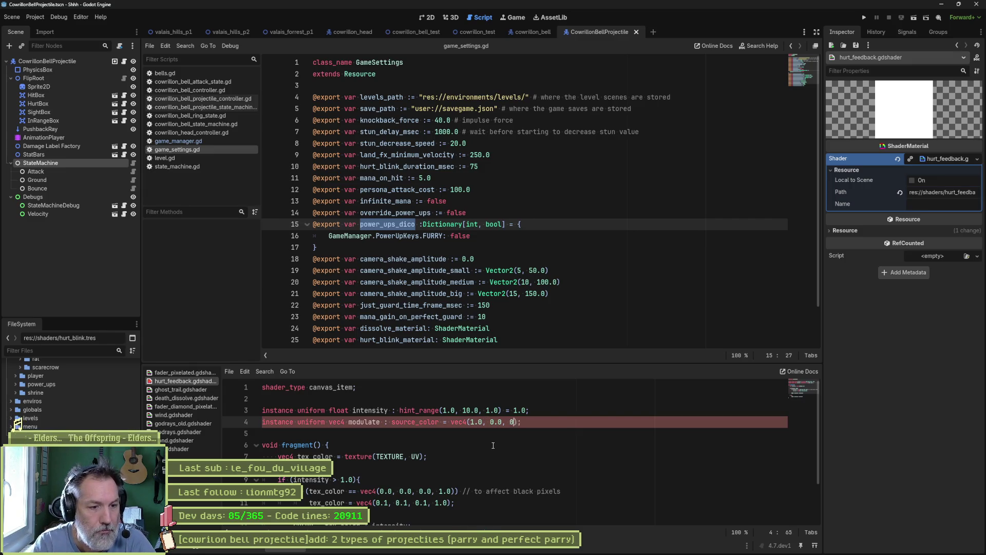
{"action": "type", "text": "1.0"}
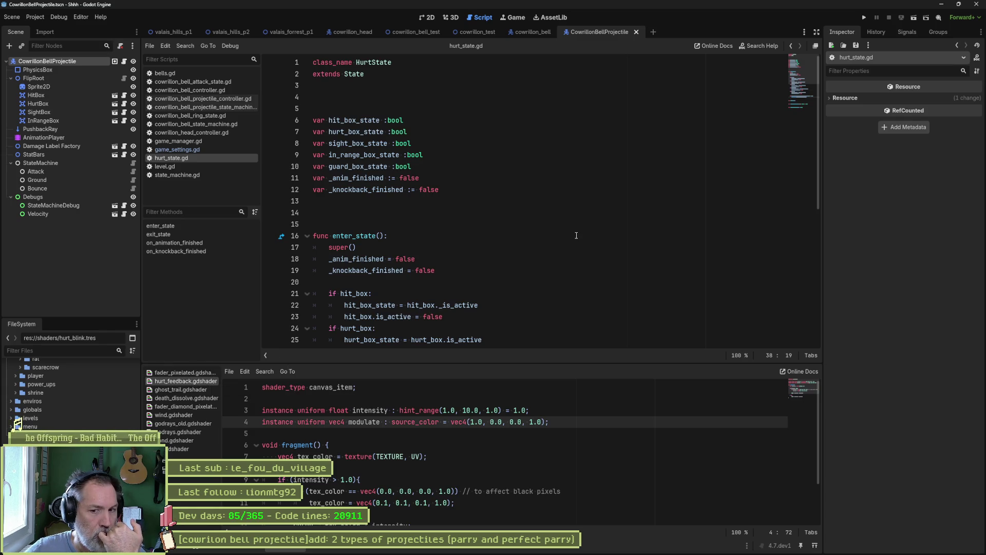
Bring up the Find in Files dialog to search the whole project.
{"action": "key", "text": "ctrl+shift+f"}
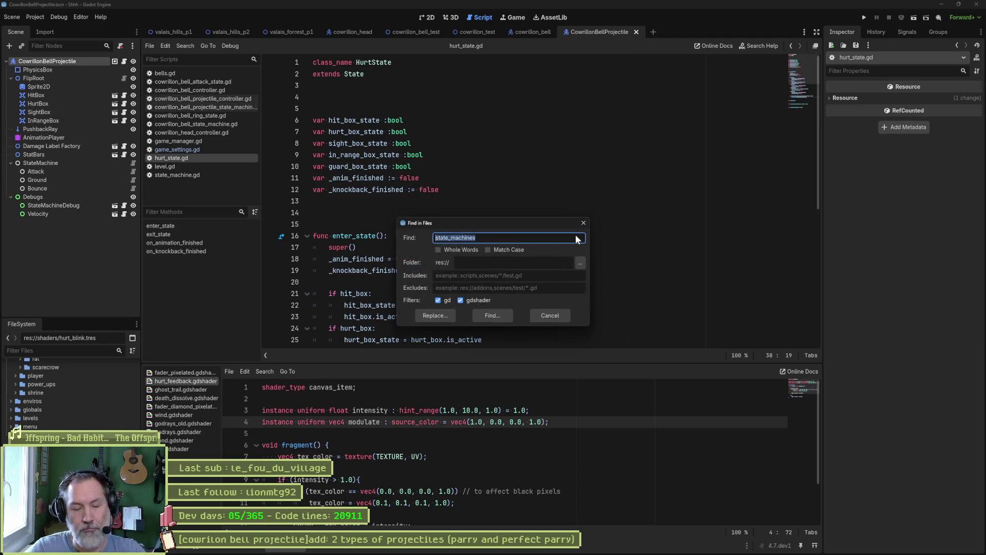
Search all project files for 'hurt_feedback', finding 24 matches in 3 files.
{"action": "type", "text": "hurt_feedback"}
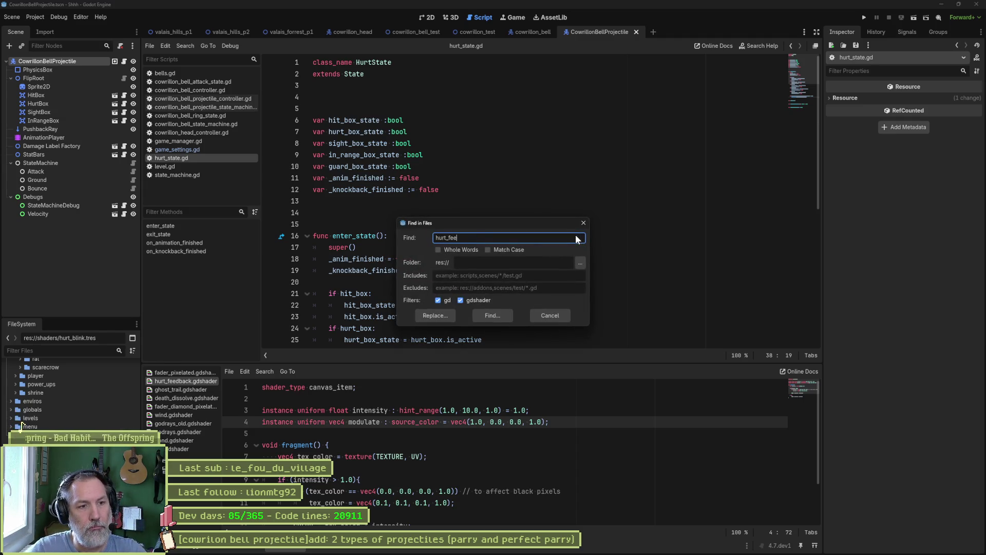
{"action": "key", "text": "Return"}
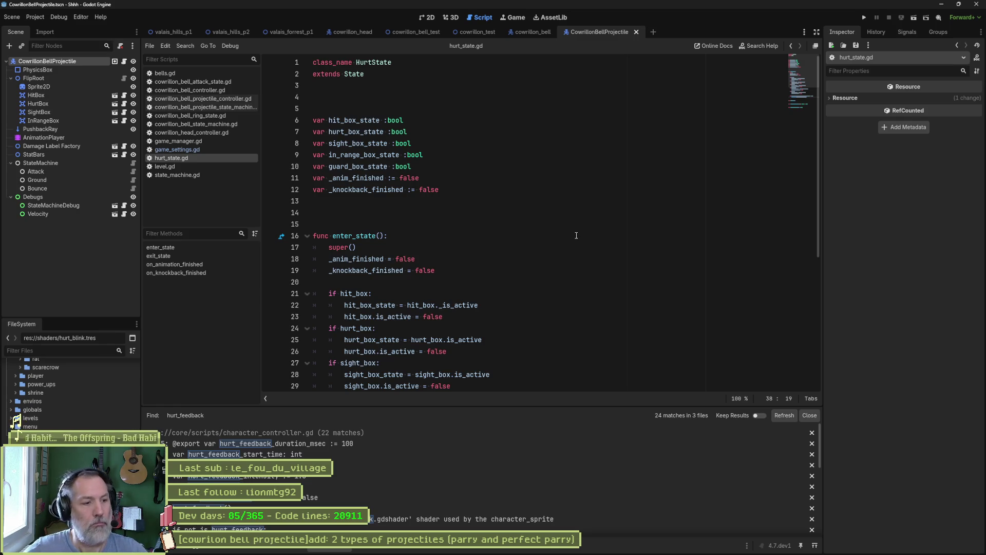
{"action": "scroll", "coordinate": [479, 464], "scroll_direction": "down", "scroll_amount": 3}
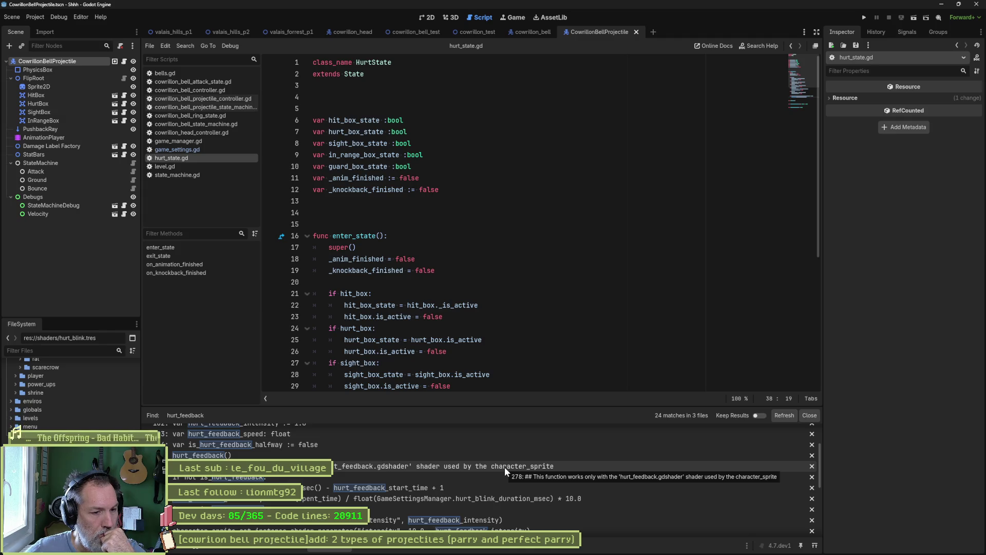
{"action": "scroll", "coordinate": [506, 467], "scroll_direction": "up", "scroll_amount": 2}
{"action": "scroll", "coordinate": [506, 468], "scroll_direction": "up", "scroll_amount": 3}
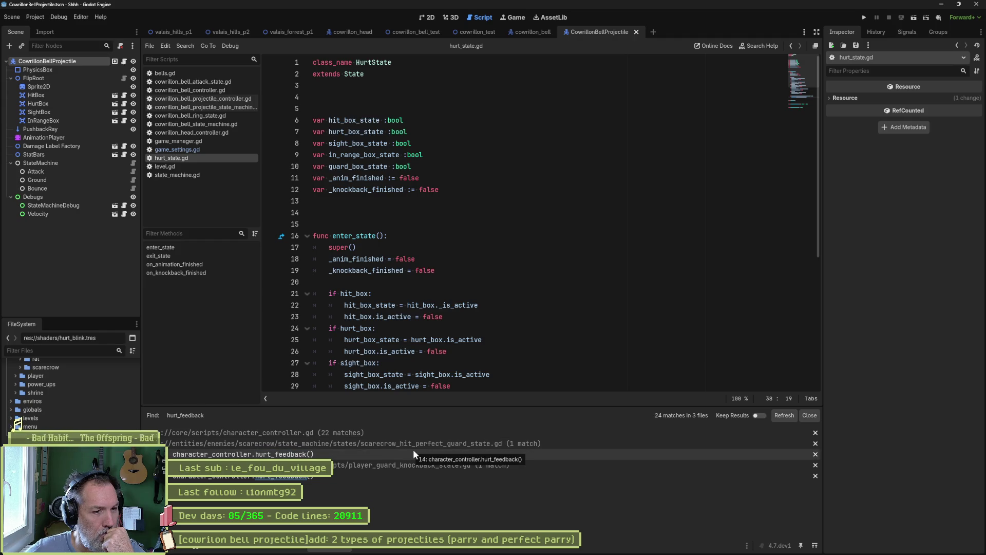
Expand the character_controller.gd results and open its line 284 match.
{"action": "left_click", "coordinate": [375, 434]}
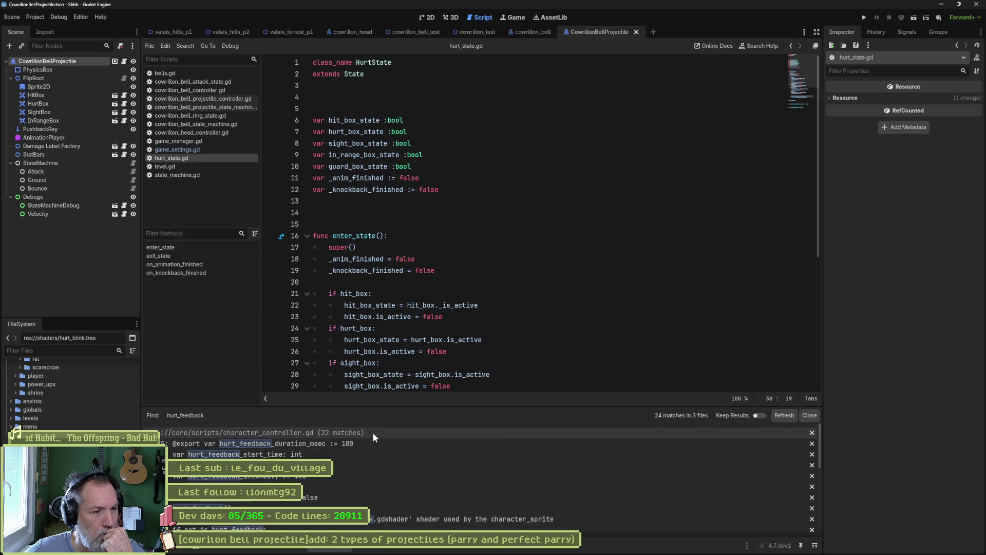
{"action": "scroll", "coordinate": [421, 481], "scroll_direction": "down", "scroll_amount": 3}
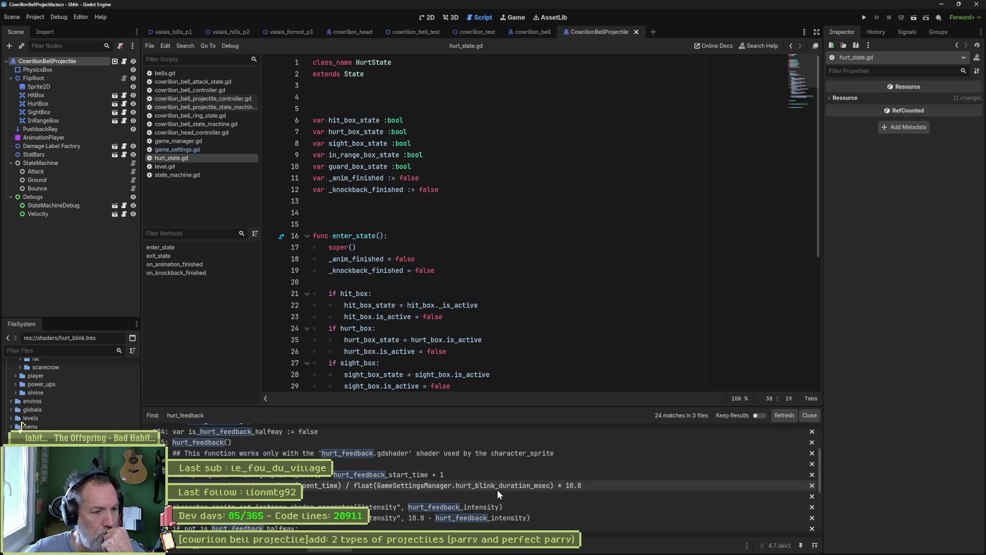
{"action": "scroll", "coordinate": [497, 489], "scroll_direction": "down", "scroll_amount": 5}
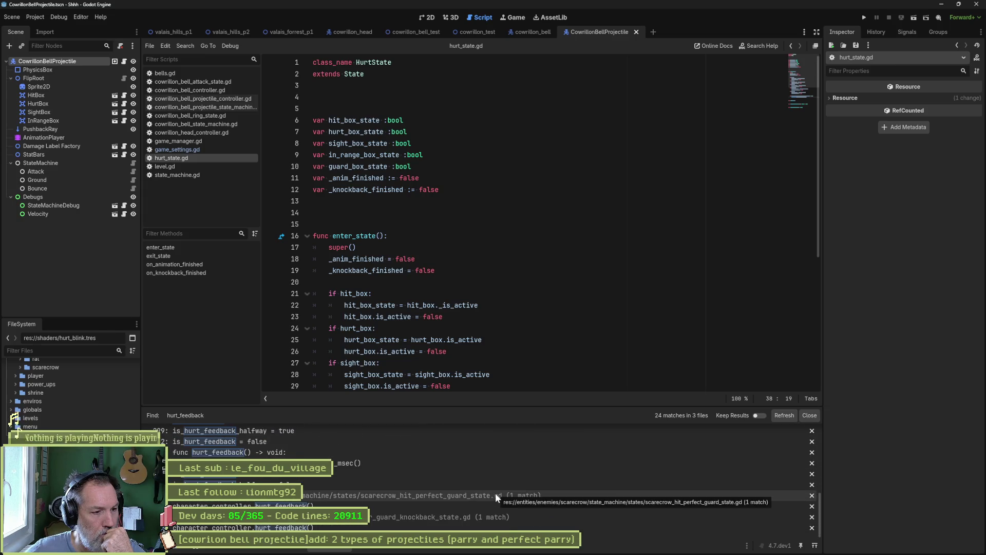
{"action": "scroll", "coordinate": [493, 494], "scroll_direction": "up", "scroll_amount": 4}
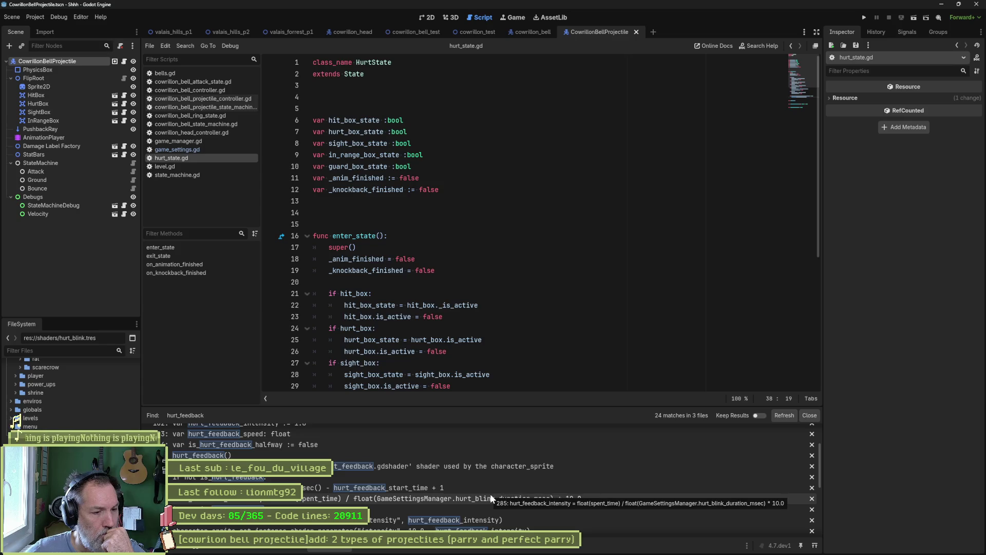
{"action": "left_click", "coordinate": [317, 492]}
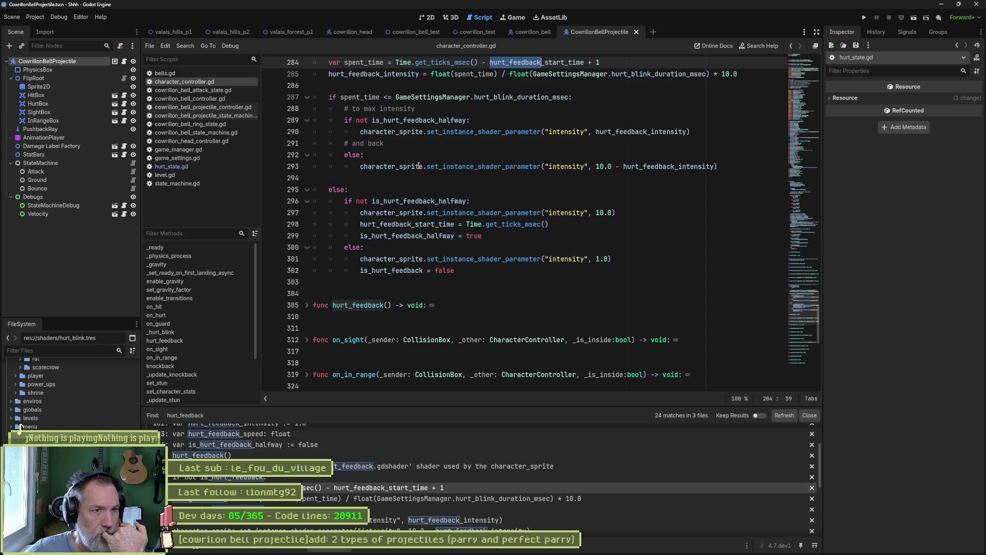
Highlight hurt_feedback_intensity and set_instance_shader_parameter uses, then select the CowrillonBell node in cowrillon_bell.
{"action": "double_click", "coordinate": [383, 75]}
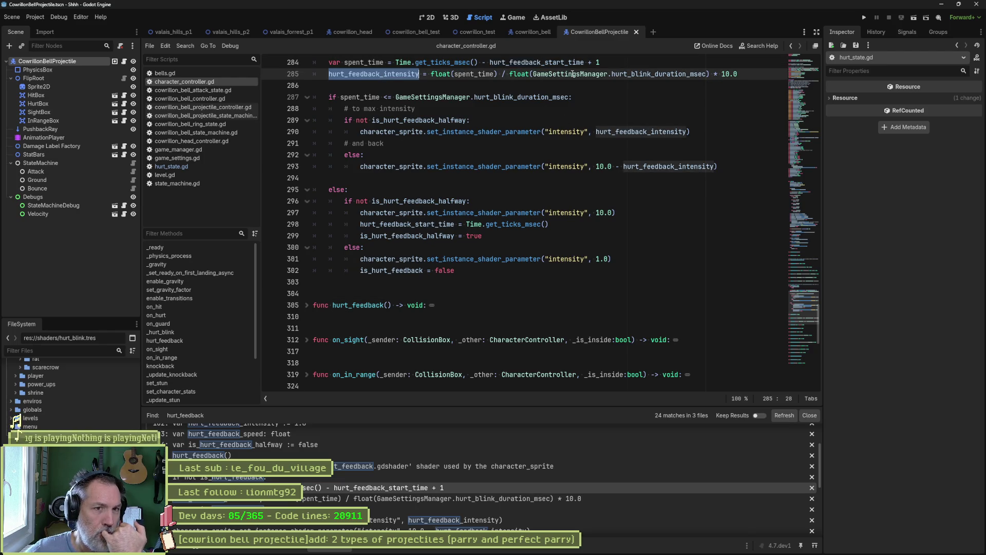
{"action": "left_click", "coordinate": [573, 74]}
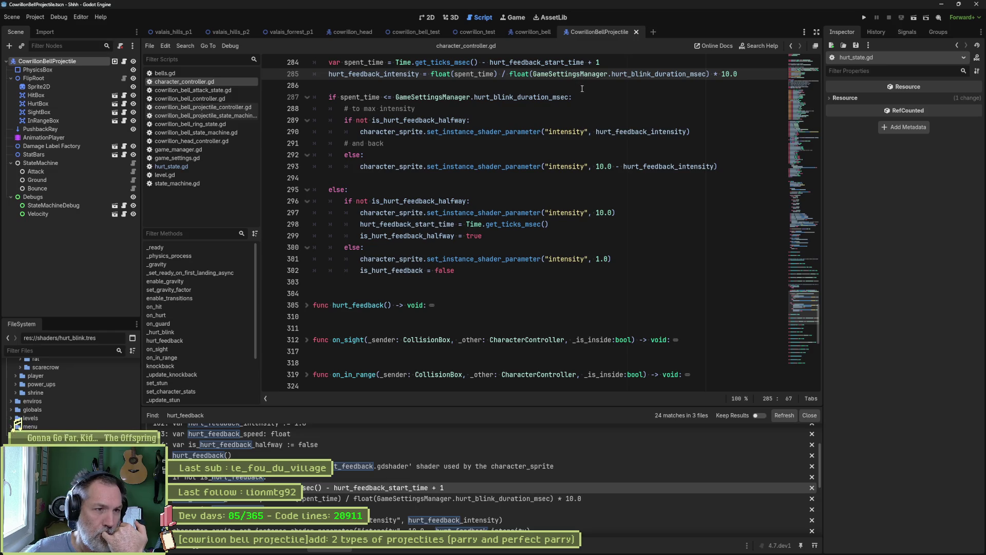
{"action": "mouse_move", "coordinate": [551, 100]}
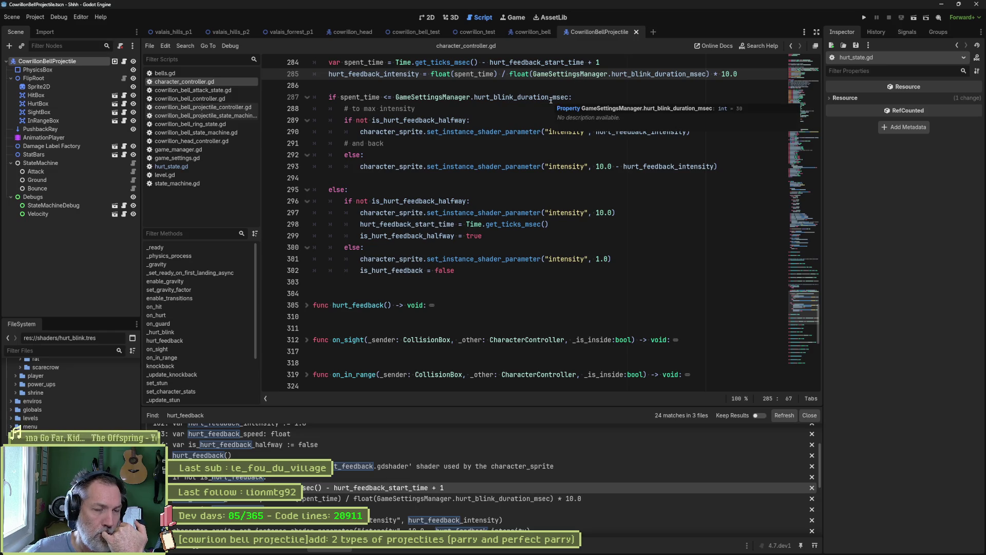
{"action": "double_click", "coordinate": [488, 167]}
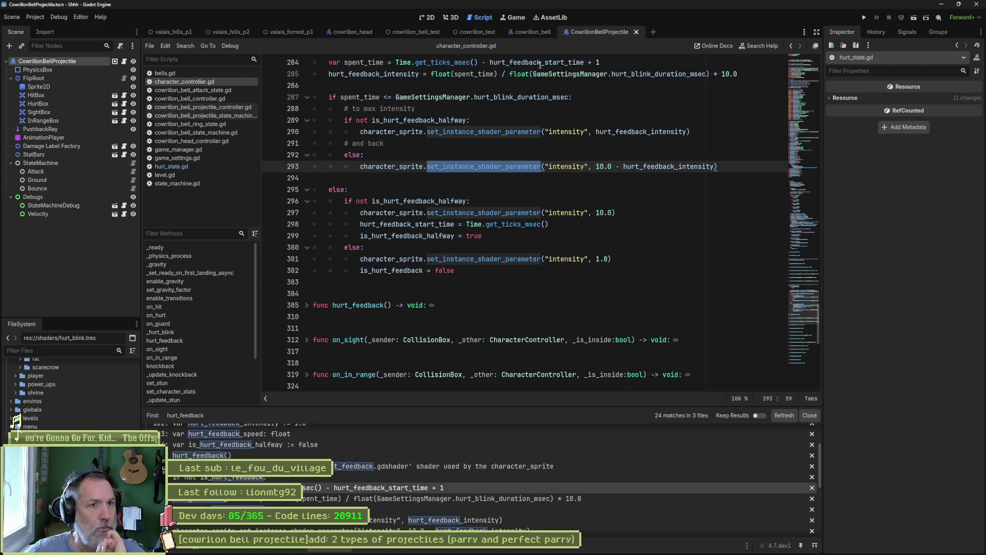
{"action": "left_click", "coordinate": [529, 32]}
{"action": "left_click", "coordinate": [64, 61]}
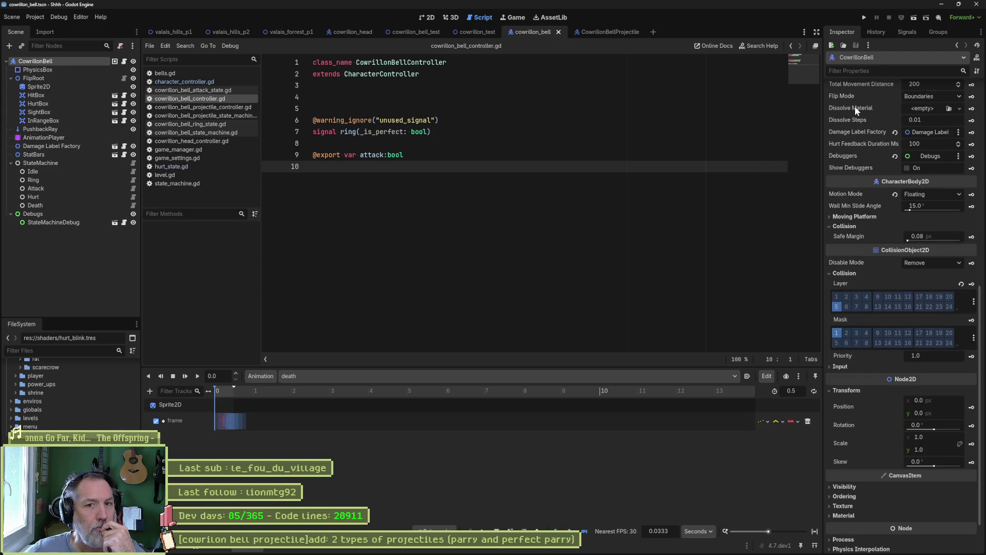
Inspect the bell's Hurt and Death states, then return to the CowrillonBellProjectile scene.
{"action": "scroll", "coordinate": [859, 118], "scroll_direction": "up", "scroll_amount": 2}
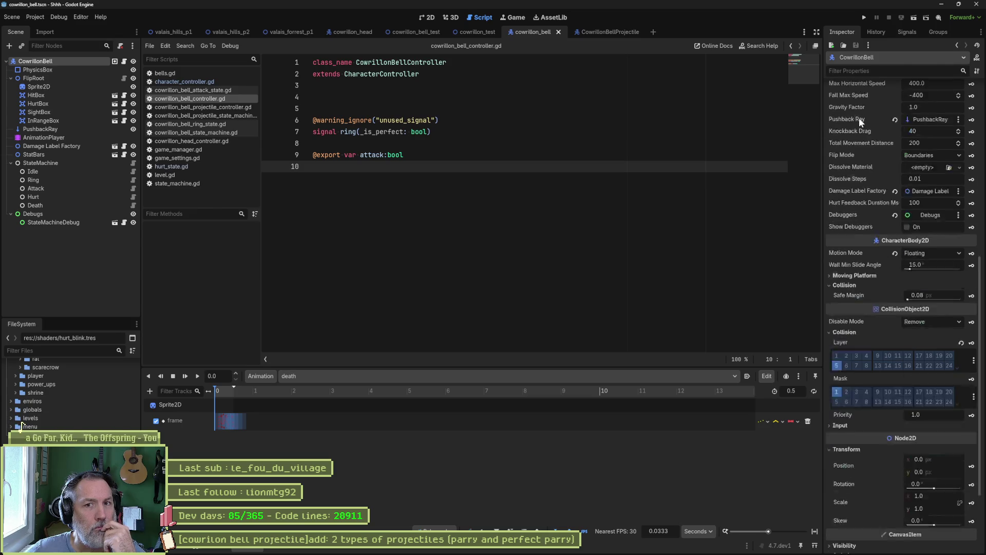
{"action": "scroll", "coordinate": [860, 121], "scroll_direction": "up", "scroll_amount": 5}
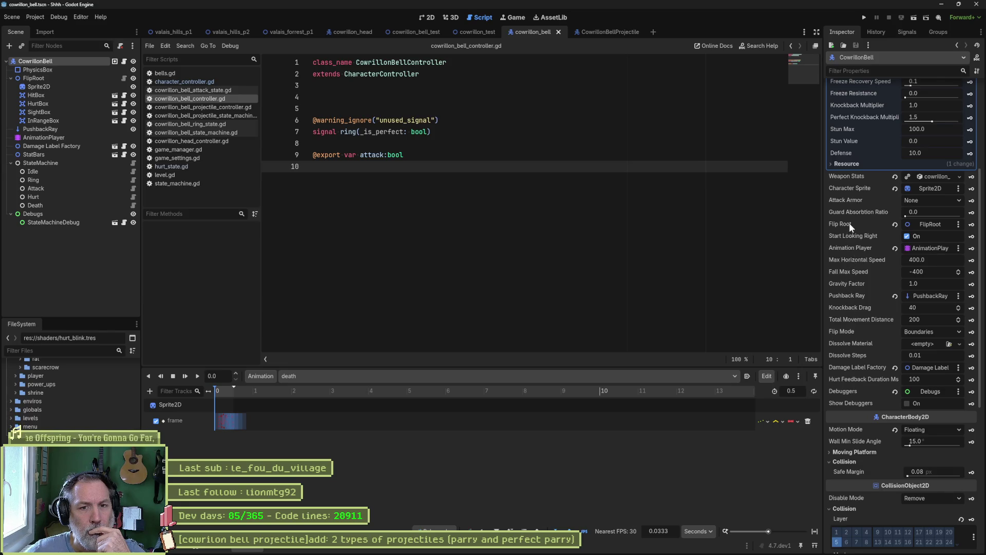
{"action": "scroll", "coordinate": [856, 219], "scroll_direction": "up", "scroll_amount": 5}
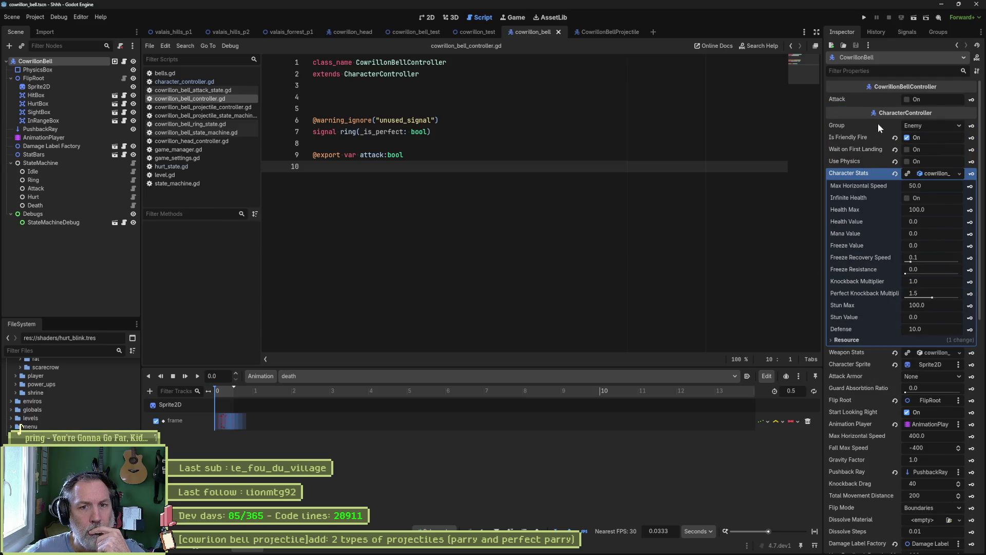
{"action": "mouse_move", "coordinate": [877, 123]}
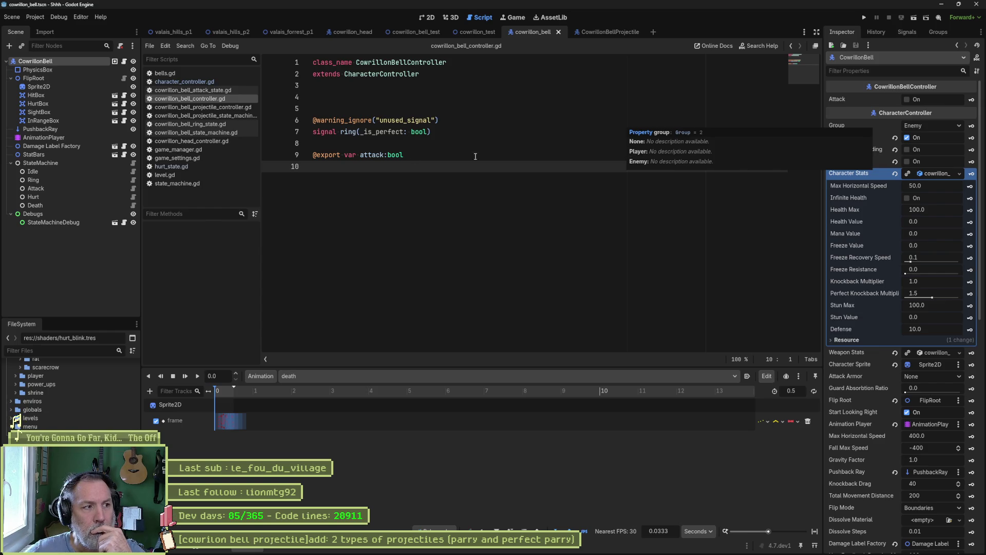
{"action": "left_click", "coordinate": [82, 196]}
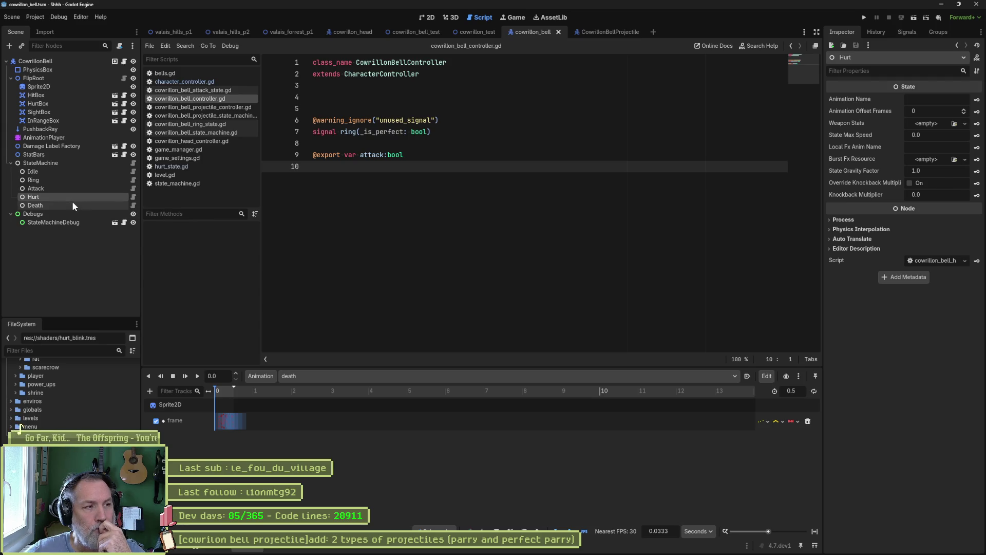
{"action": "left_click", "coordinate": [73, 205]}
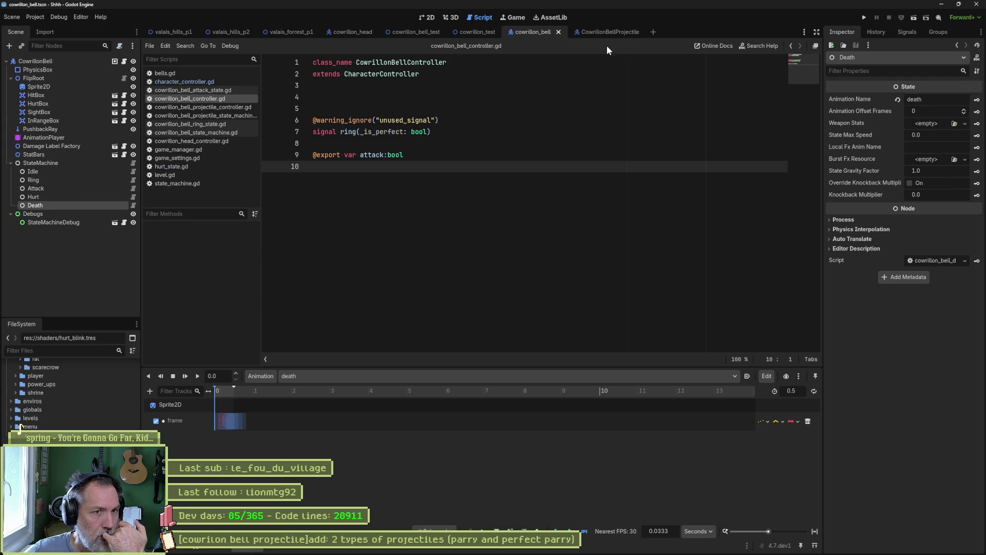
{"action": "left_click", "coordinate": [606, 33]}
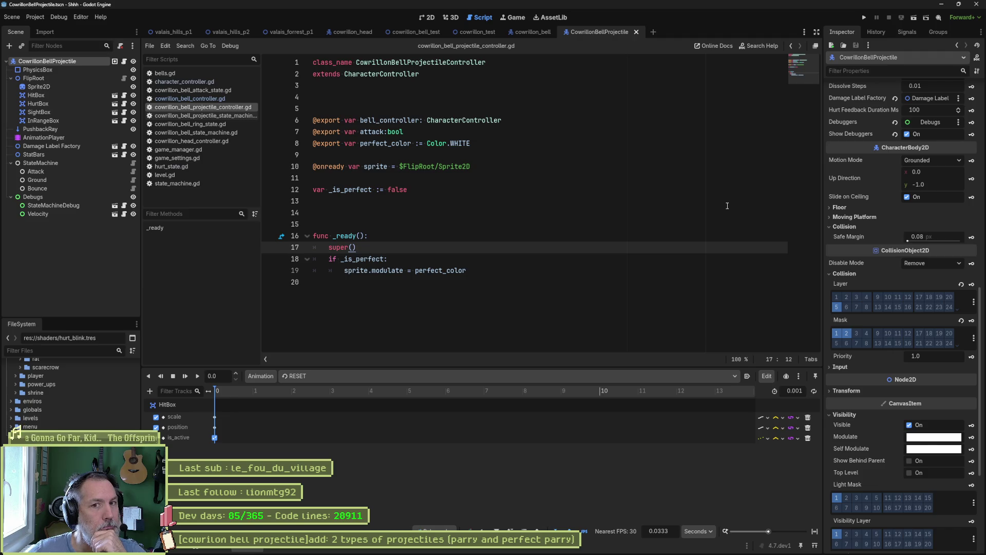
Run the projectile scene with F6, which halts at line 28 on a Nil global_position error.
{"action": "scroll", "coordinate": [905, 217], "scroll_direction": "up", "scroll_amount": 10}
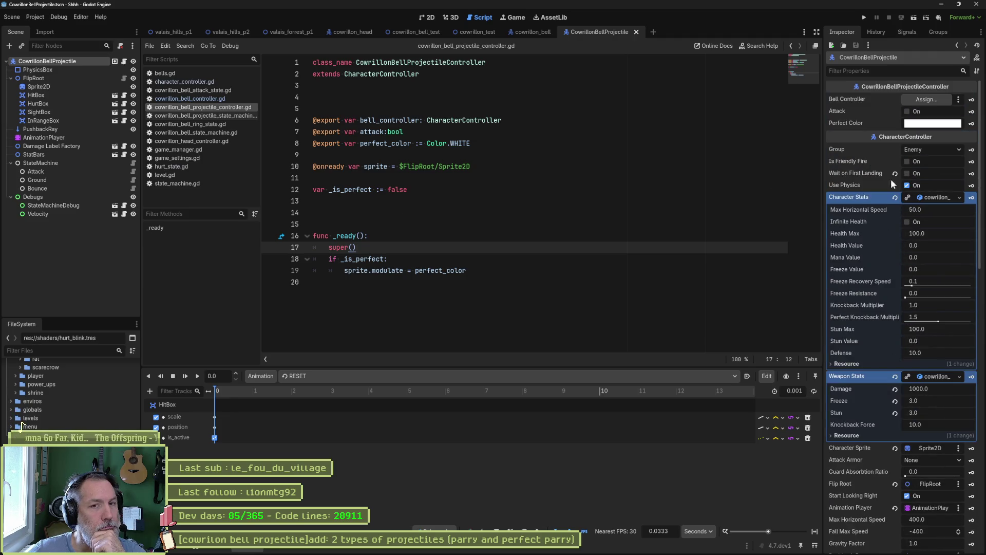
{"action": "mouse_move", "coordinate": [920, 129]}
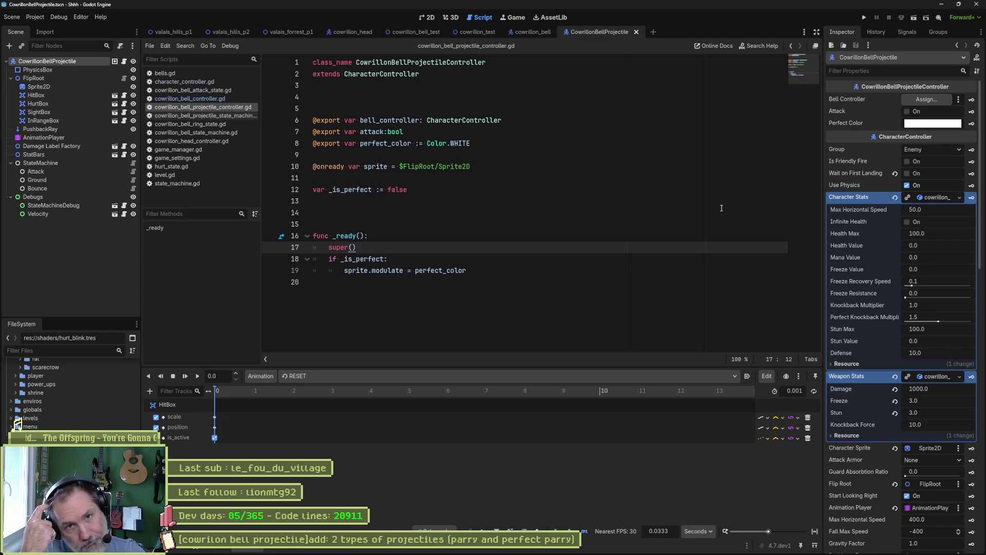
{"action": "key", "text": "F6"}
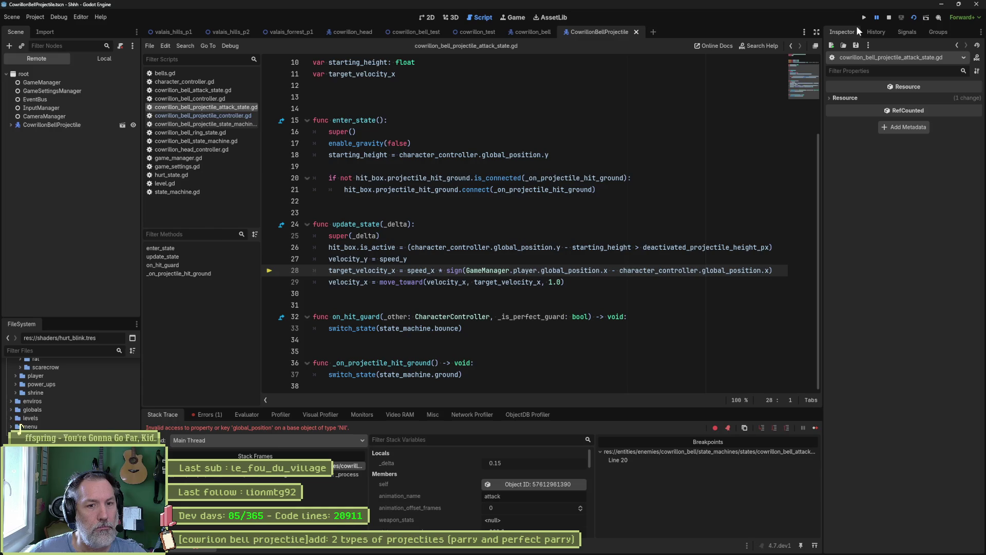
Stop the failed debug session and launch the cowrillon_test scene.
{"action": "key", "text": "F8"}
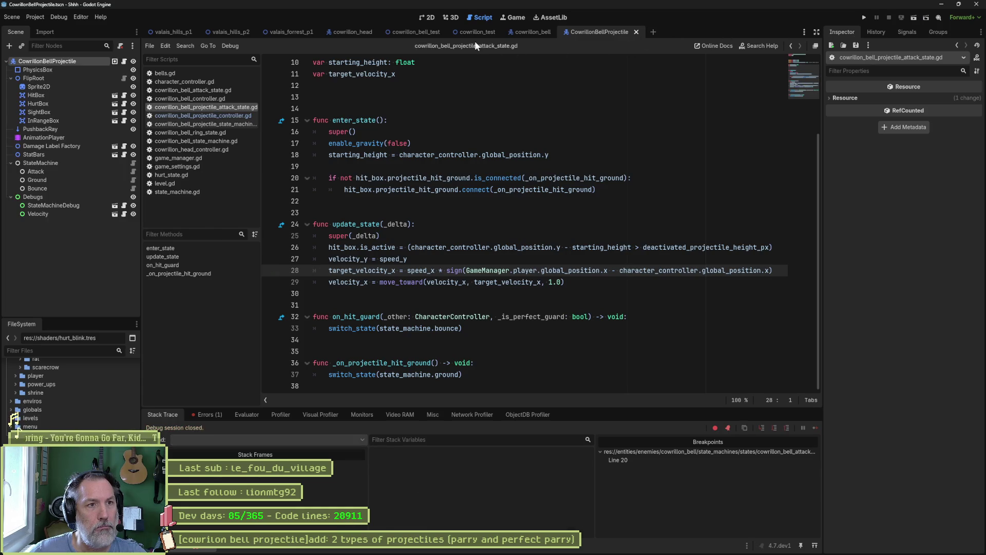
{"action": "left_click", "coordinate": [473, 31]}
{"action": "key", "text": "F6"}
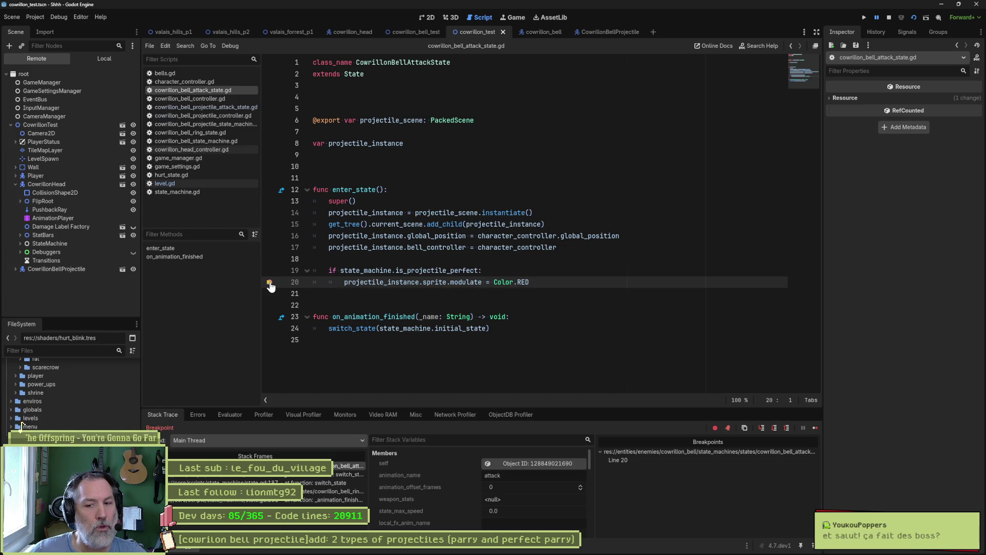
Remove the line 20 breakpoint in cowrillon_bell_attack_state.gd and resume the game.
{"action": "left_click", "coordinate": [269, 282]}
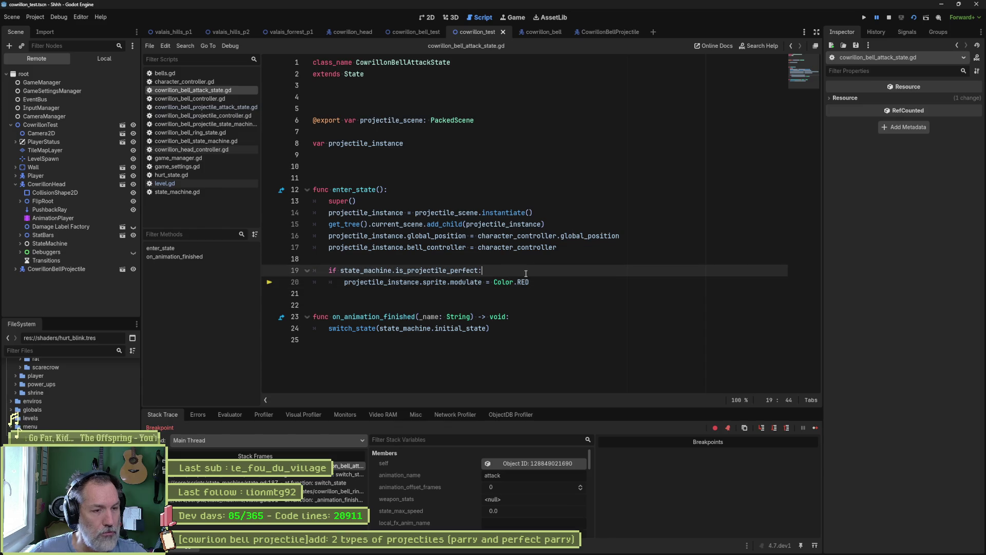
{"action": "left_click", "coordinate": [525, 274]}
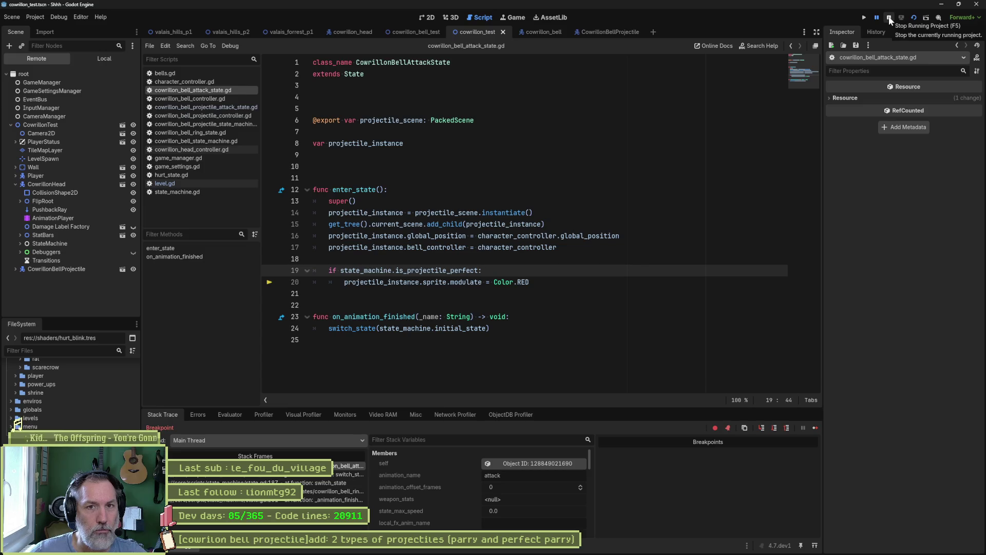
{"action": "left_click", "coordinate": [815, 429]}
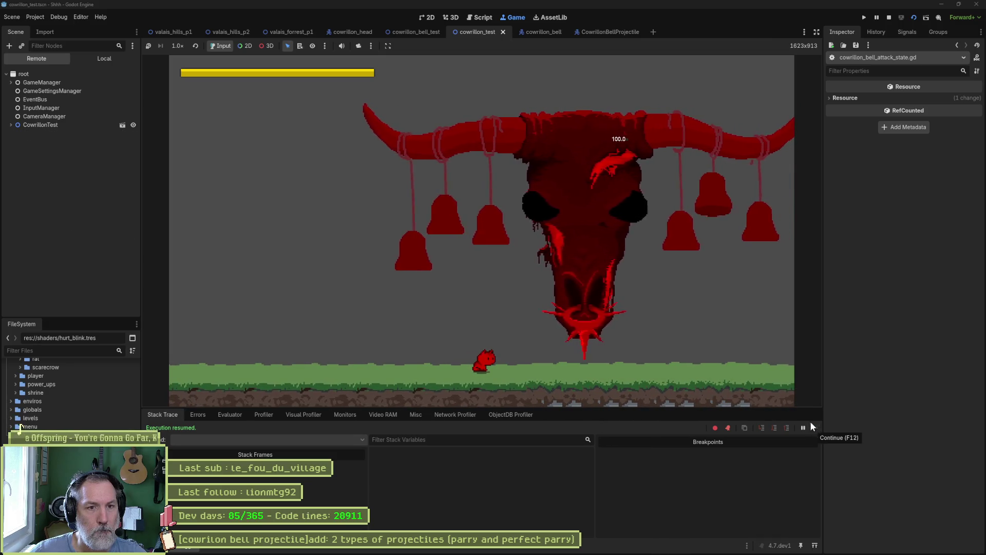
Pause the game and inspect the live CowrillonBellProjectile, leaving its Perfect Color white.
{"action": "left_click", "coordinate": [877, 17]}
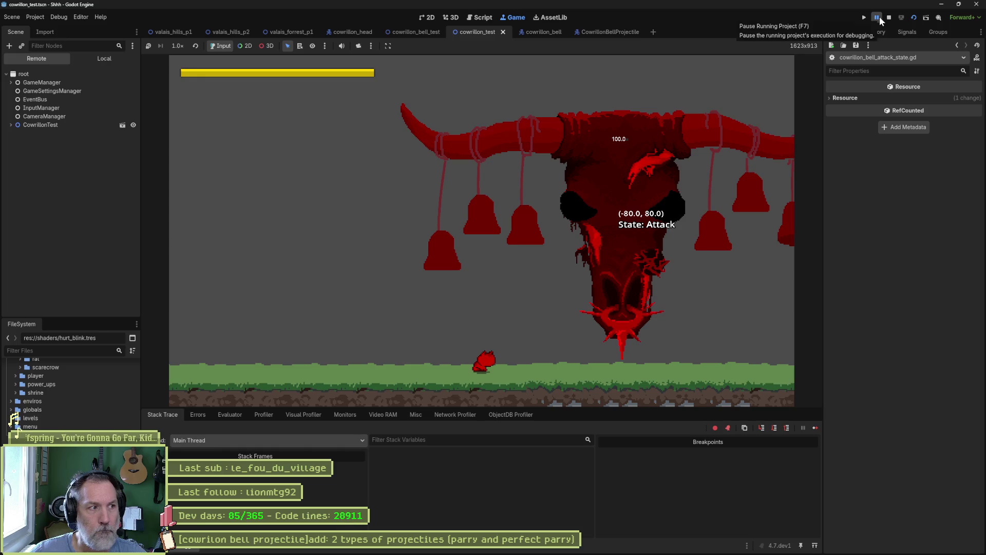
{"action": "left_click", "coordinate": [15, 128]}
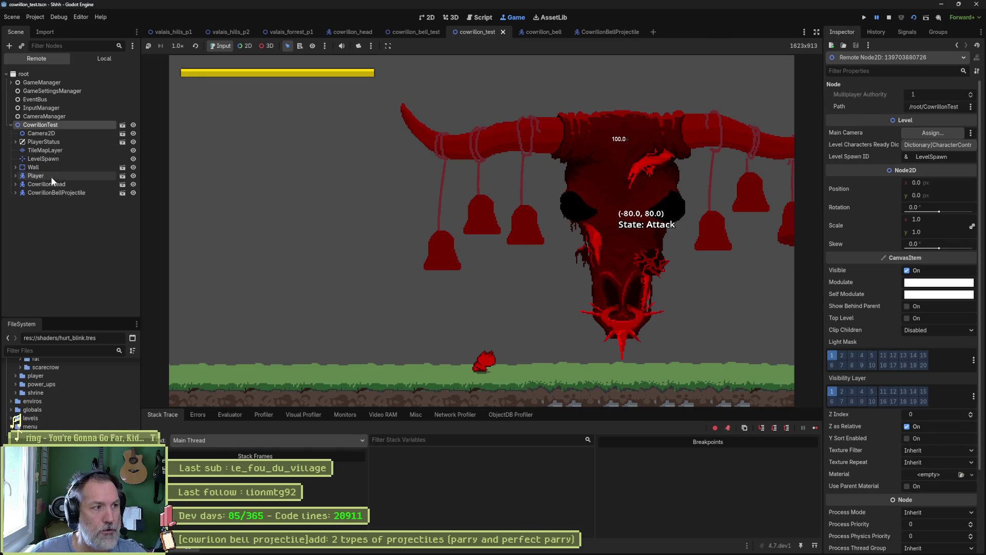
{"action": "left_click", "coordinate": [42, 193]}
{"action": "scroll", "coordinate": [856, 277], "scroll_direction": "down", "scroll_amount": 5}
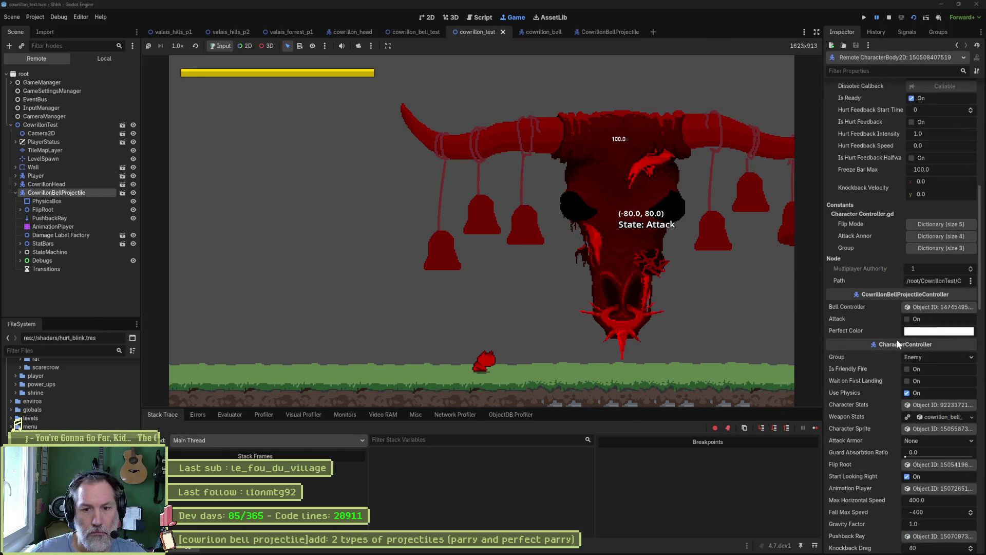
{"action": "left_click", "coordinate": [924, 332]}
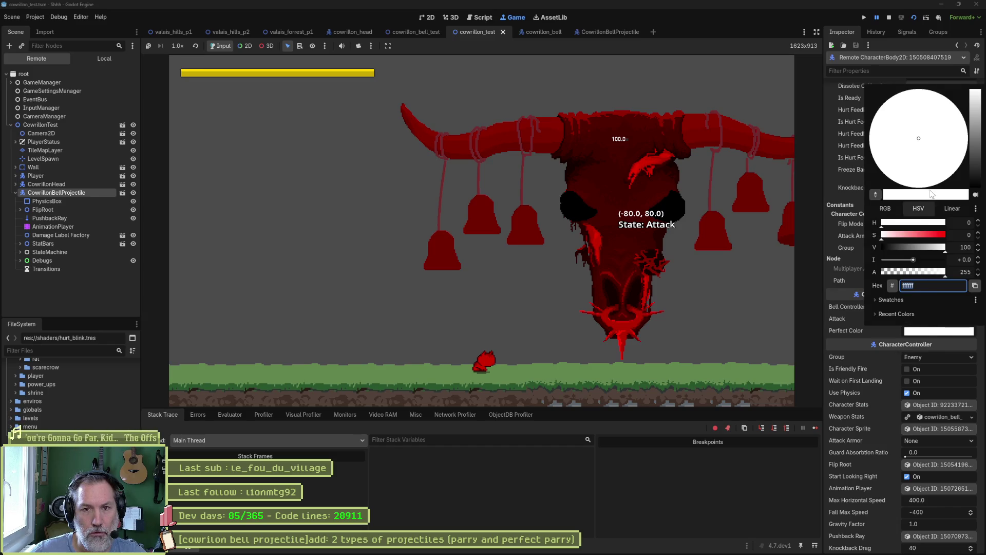
{"action": "left_click_drag", "start_coordinate": [923, 231], "coordinate": [881, 386]}
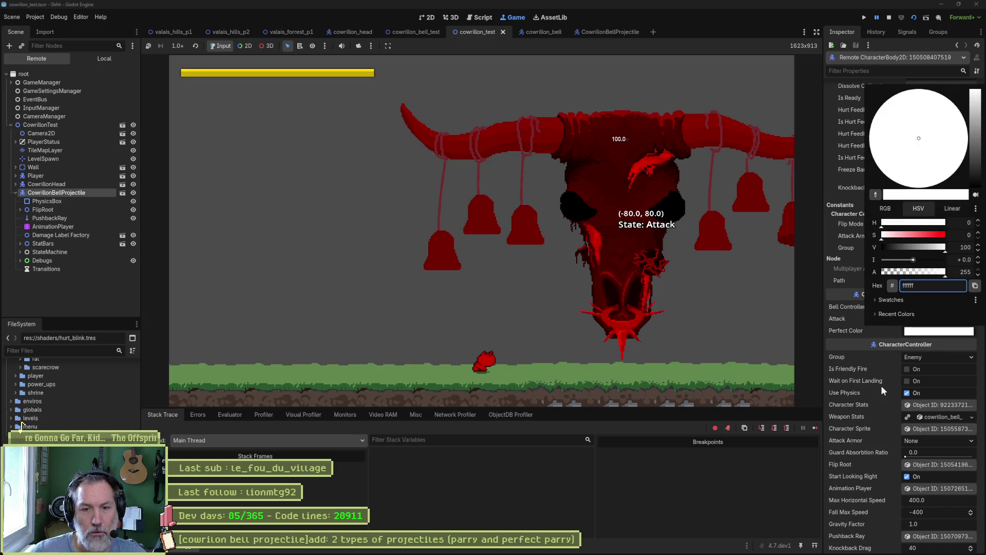
{"action": "left_click", "coordinate": [839, 343]}
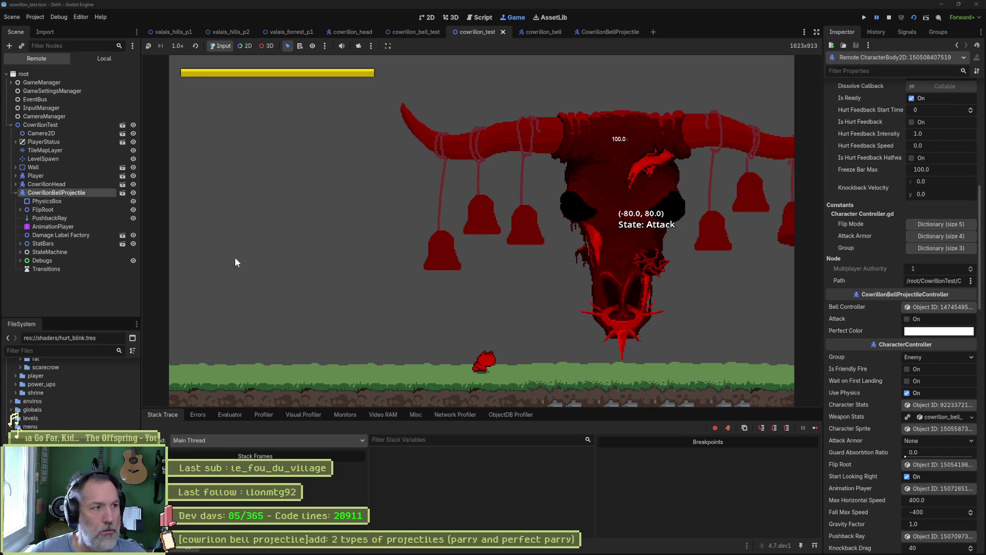
Show the live projectile's FlipRoot > Sprite2D properties in the remote inspector.
{"action": "left_click", "coordinate": [39, 208]}
{"action": "left_click", "coordinate": [20, 209]}
{"action": "left_click", "coordinate": [45, 218]}
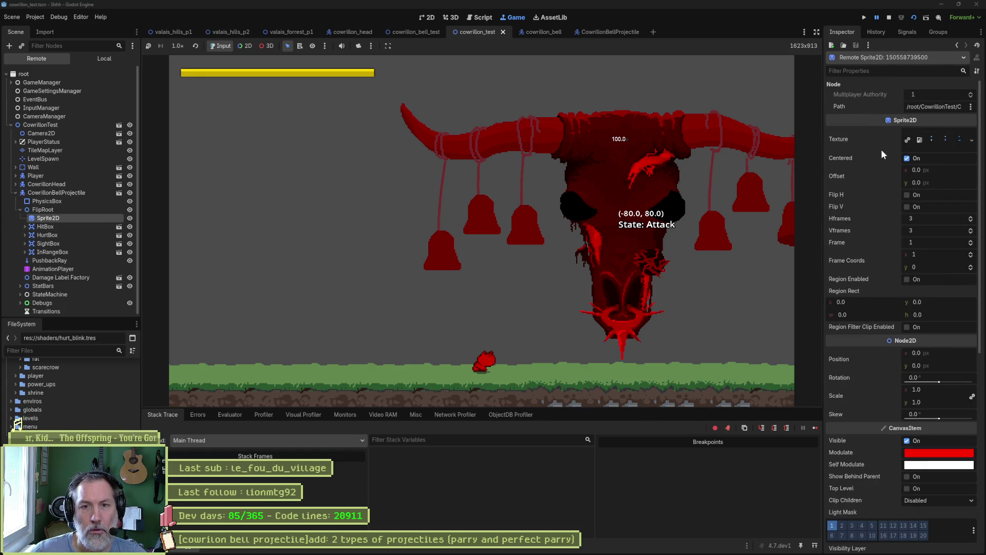
Try a less saturated Modulate colour on the sprite's shader instance parameter.
{"action": "scroll", "coordinate": [870, 232], "scroll_direction": "down", "scroll_amount": 3}
{"action": "scroll", "coordinate": [871, 236], "scroll_direction": "down", "scroll_amount": 5}
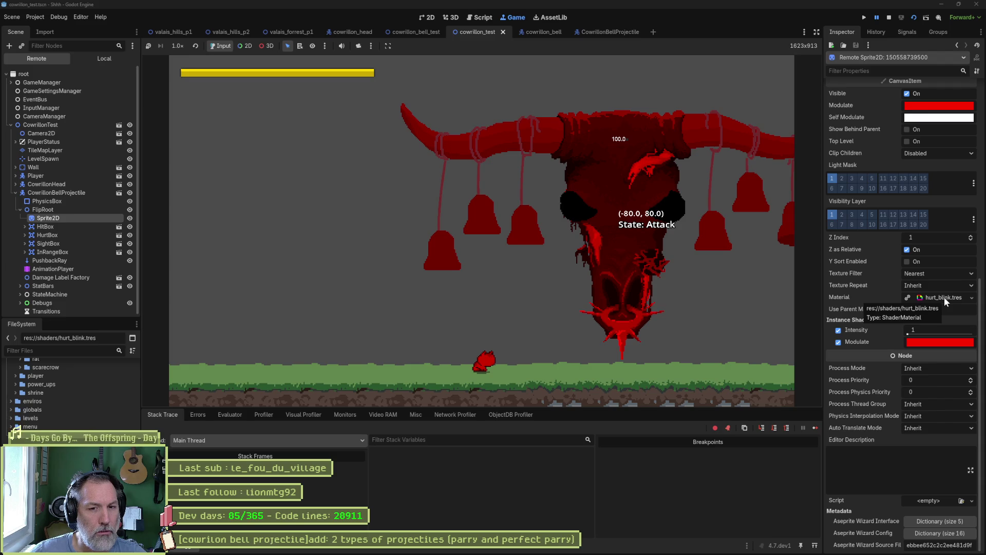
{"action": "left_click", "coordinate": [915, 343]}
{"action": "mouse_move", "coordinate": [914, 250]}
{"action": "left_mouse_down"}
{"action": "mouse_move", "coordinate": [924, 247]}
{"action": "mouse_move", "coordinate": [859, 239]}
{"action": "mouse_move", "coordinate": [948, 244]}
{"action": "left_mouse_up"}
{"action": "left_click", "coordinate": [881, 346]}
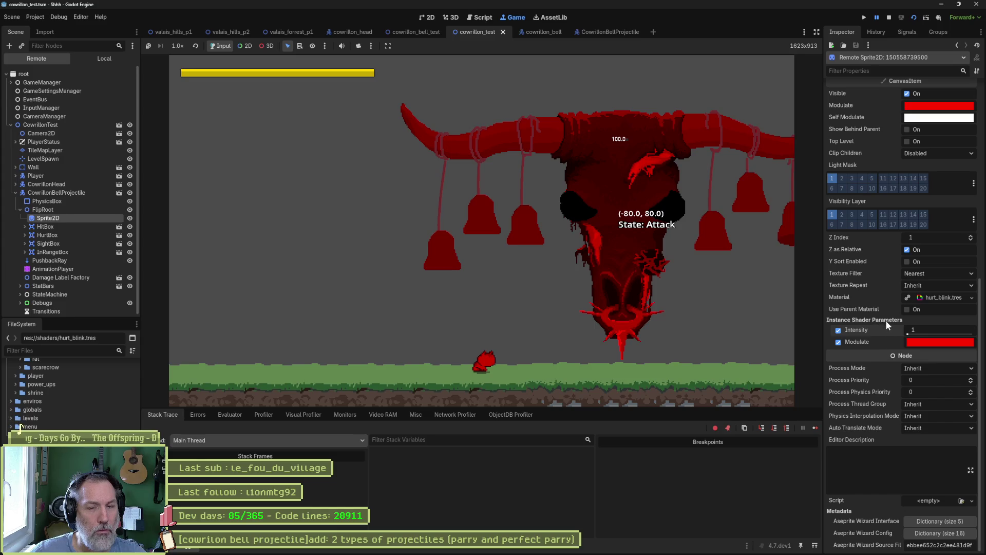
Open hurt_feedback.gdshader from the hurt_blink material and stop the running game.
{"action": "left_click", "coordinate": [940, 298]}
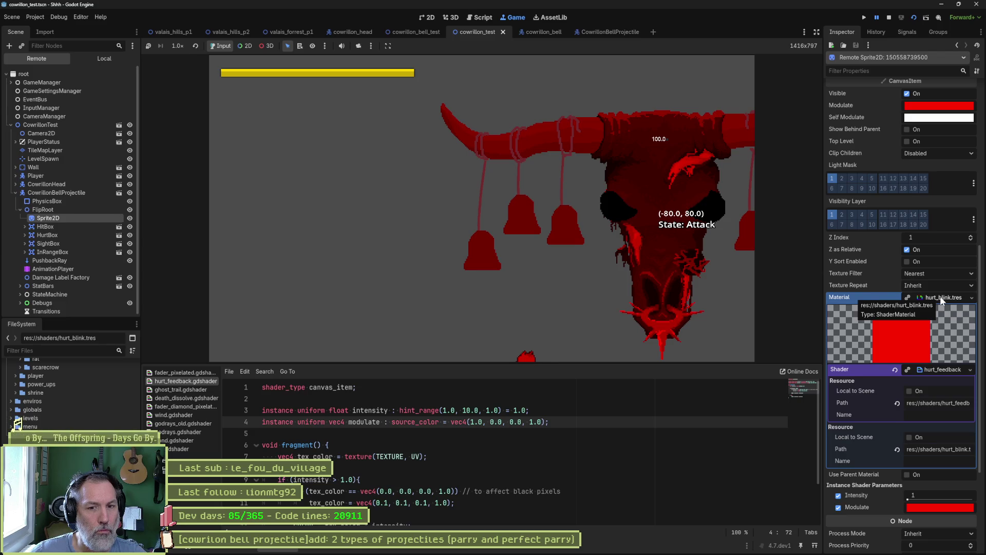
{"action": "scroll", "coordinate": [923, 258], "scroll_direction": "up", "scroll_amount": 5}
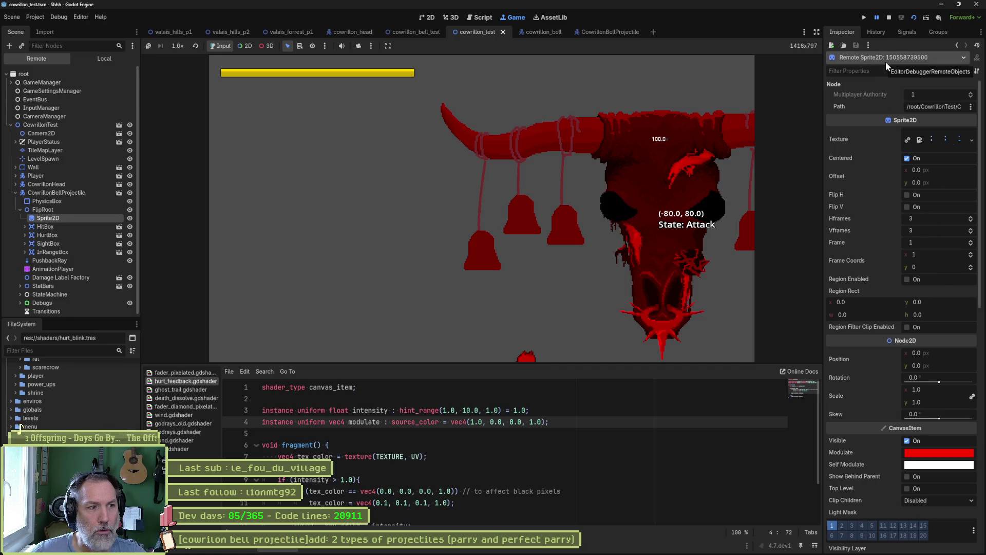
{"action": "key", "text": "F8"}
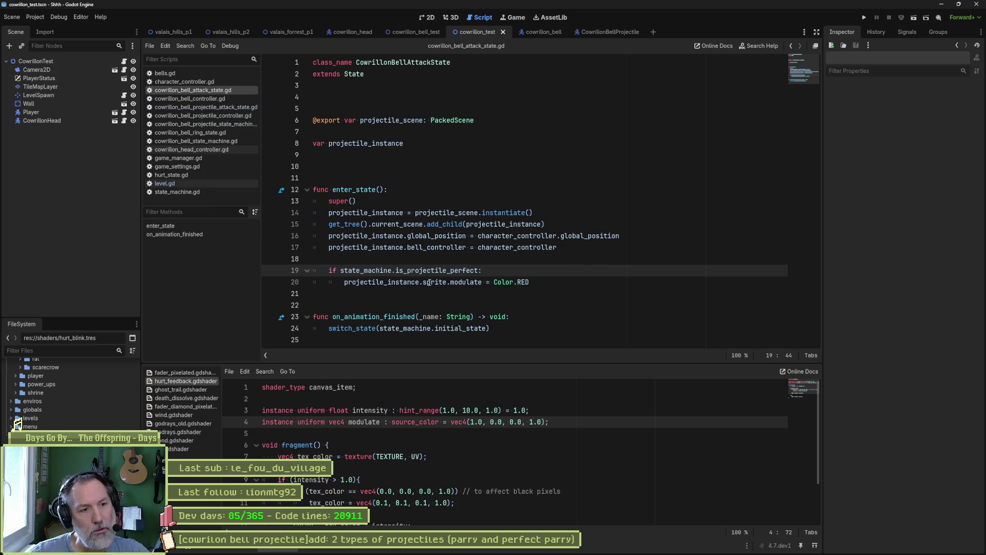
{"action": "left_click_drag", "start_coordinate": [423, 282], "coordinate": [483, 282]}
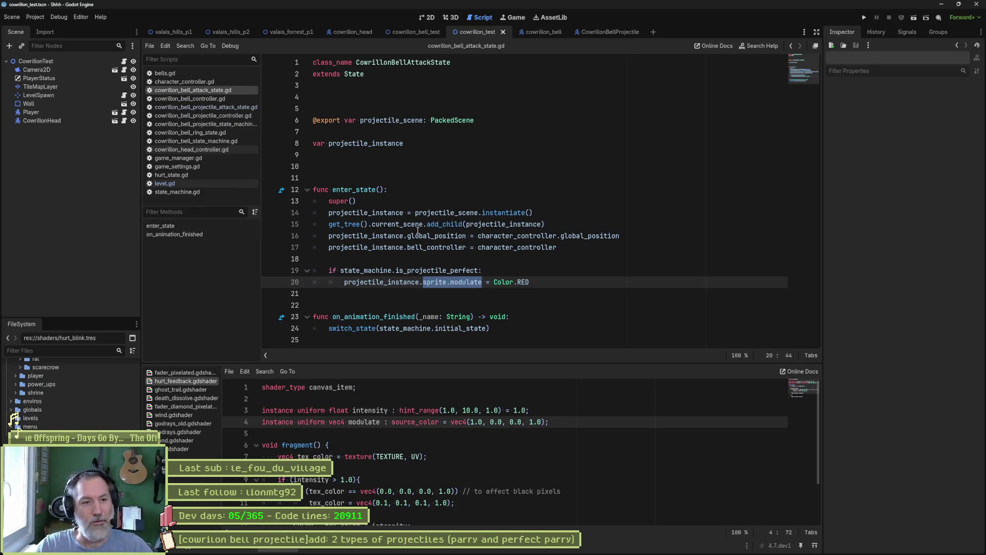
{"action": "left_click", "coordinate": [523, 272]}
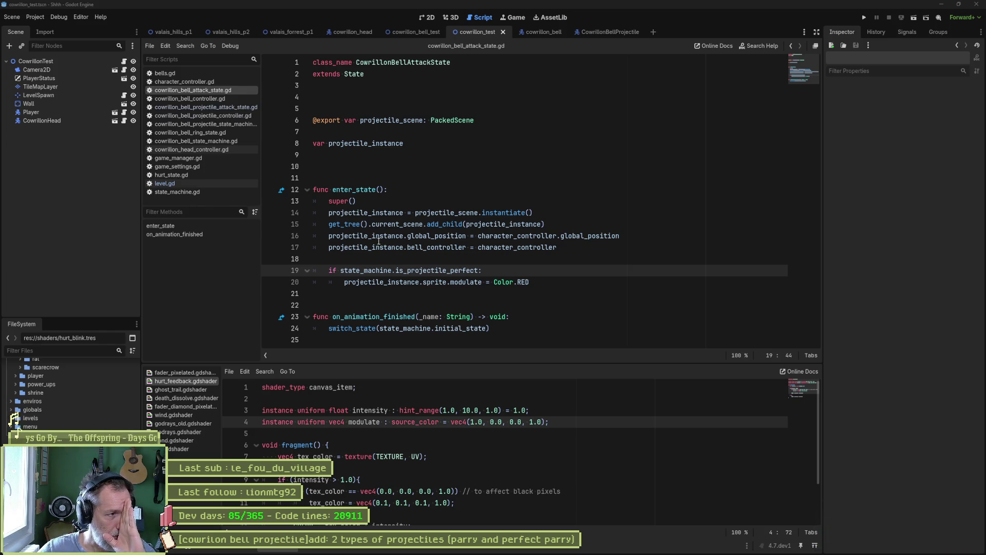
In CowrillonBellProjectile, confirm the Sprite2D's Material is empty.
{"action": "left_click", "coordinate": [602, 32]}
{"action": "scroll", "coordinate": [934, 437], "scroll_direction": "down", "scroll_amount": 5}
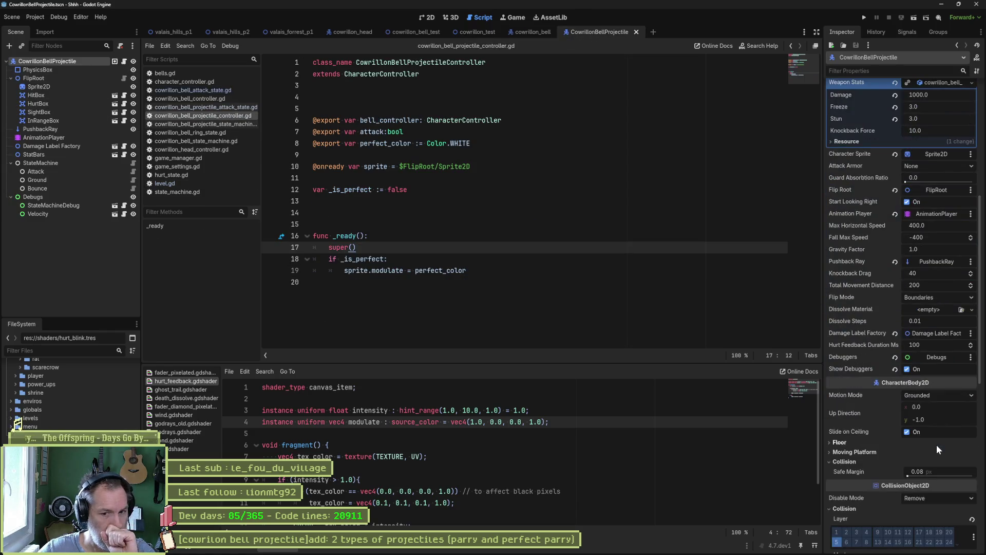
{"action": "left_click", "coordinate": [49, 86]}
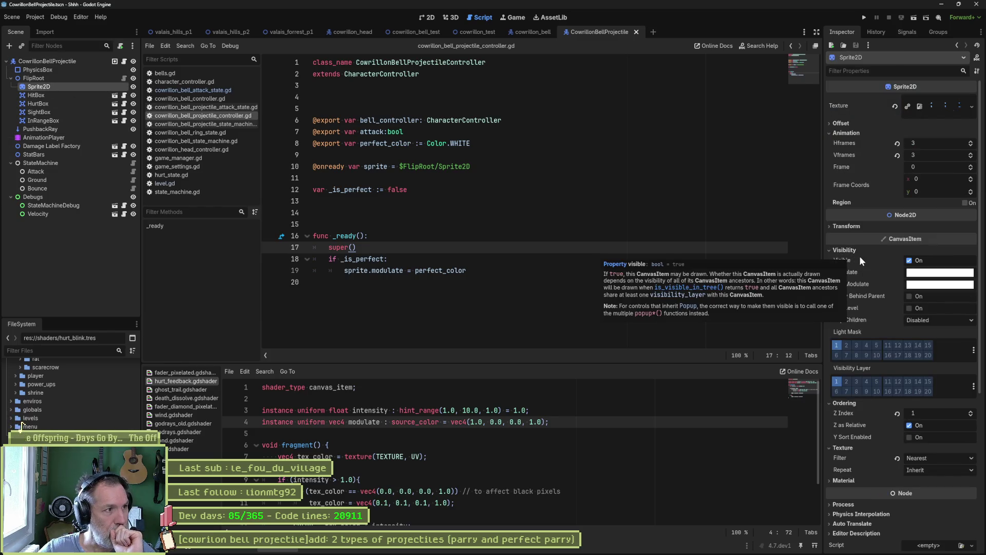
{"action": "scroll", "coordinate": [873, 264], "scroll_direction": "down", "scroll_amount": 2}
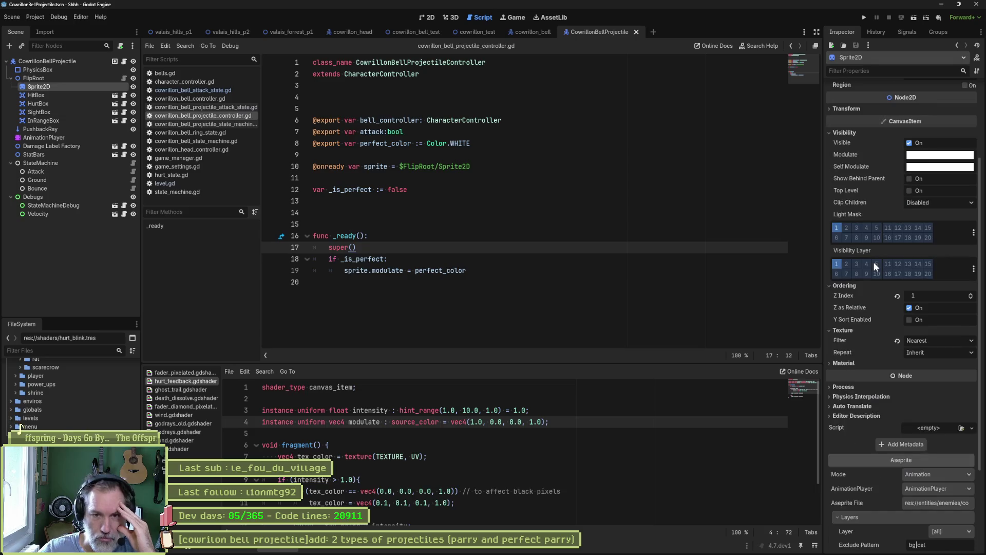
{"action": "left_click", "coordinate": [846, 362]}
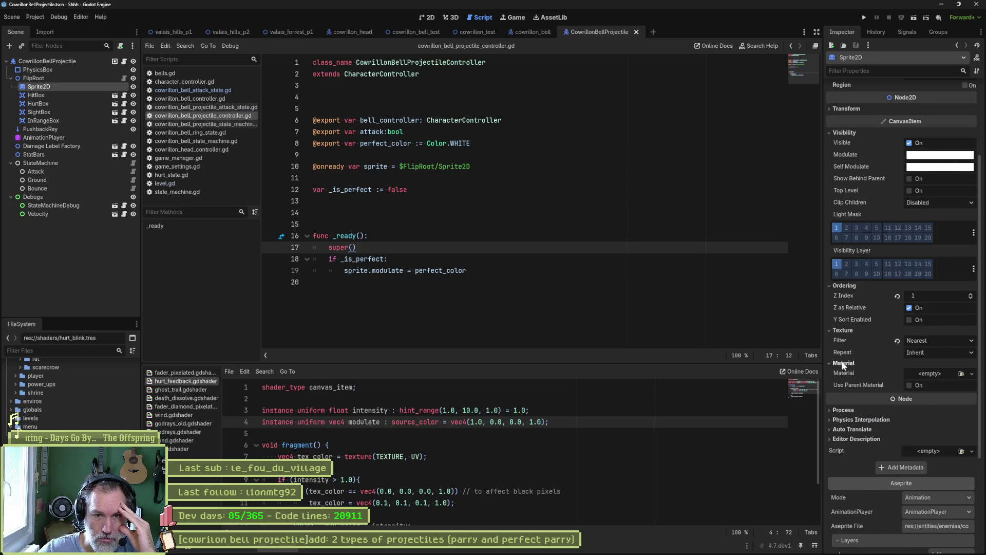
{"action": "scroll", "coordinate": [847, 361], "scroll_direction": "down", "scroll_amount": 3}
{"action": "scroll", "coordinate": [850, 359], "scroll_direction": "up", "scroll_amount": 5}
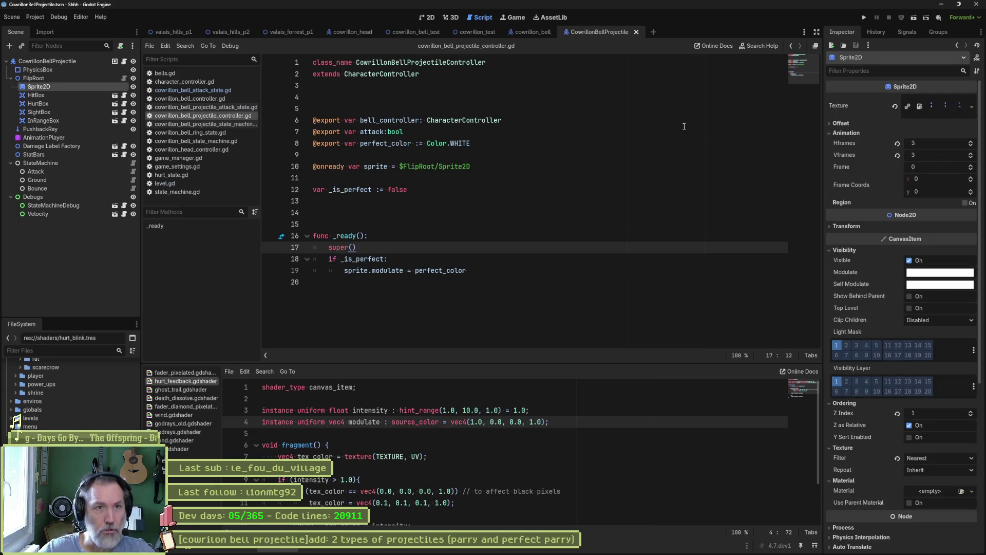
Close the cowrillon_bell scene and return to level.gd in the script editor.
{"action": "left_click", "coordinate": [523, 28]}
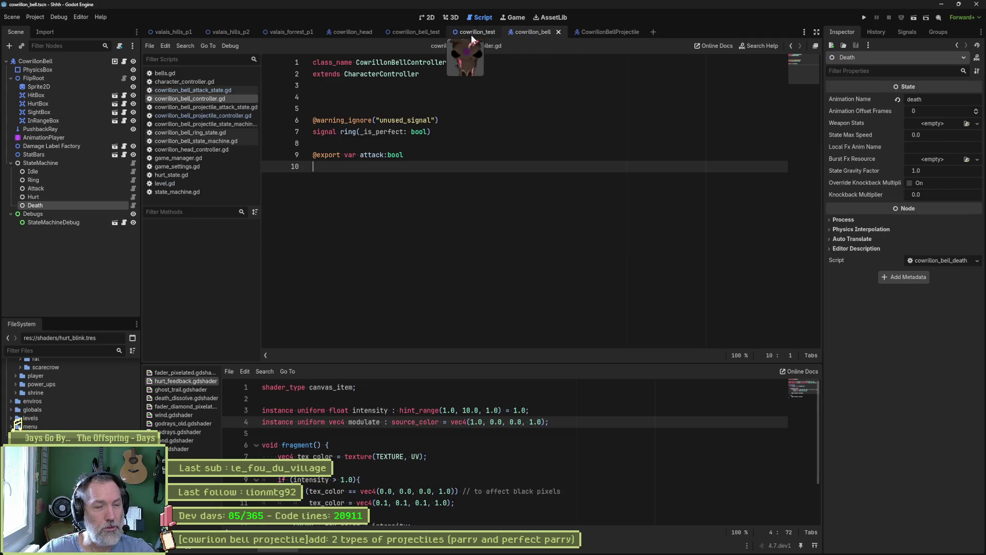
{"action": "middle_click", "coordinate": [528, 29]}
{"action": "left_click", "coordinate": [590, 224]}
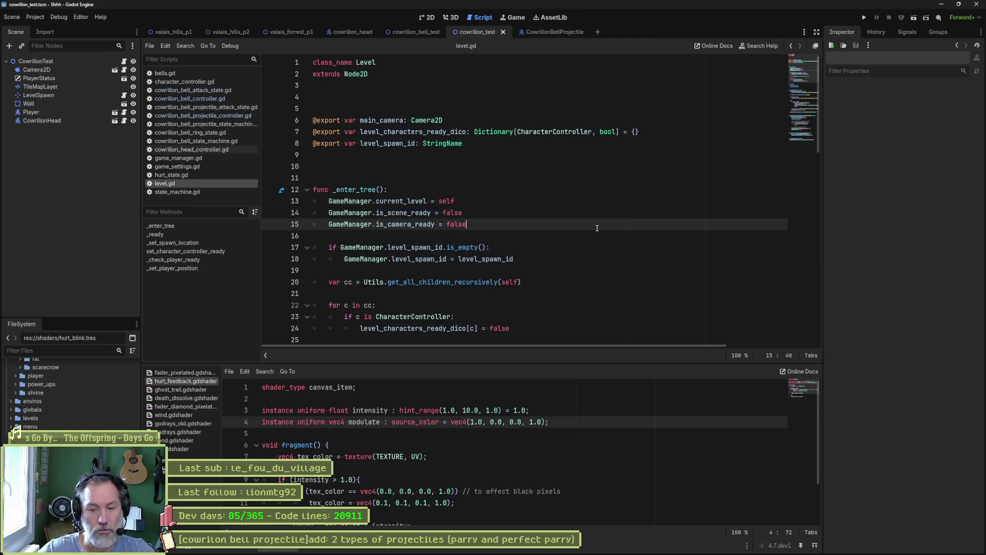
Run the scene, pause it, and select the spawned CowrillonBellProjectile in the live tree.
{"action": "key", "text": "F6"}
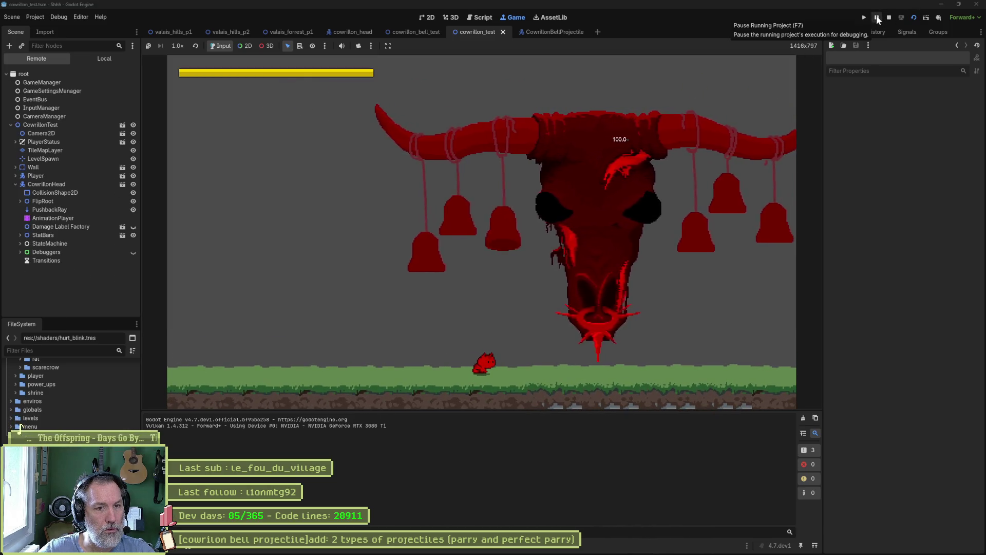
{"action": "left_click", "coordinate": [878, 18]}
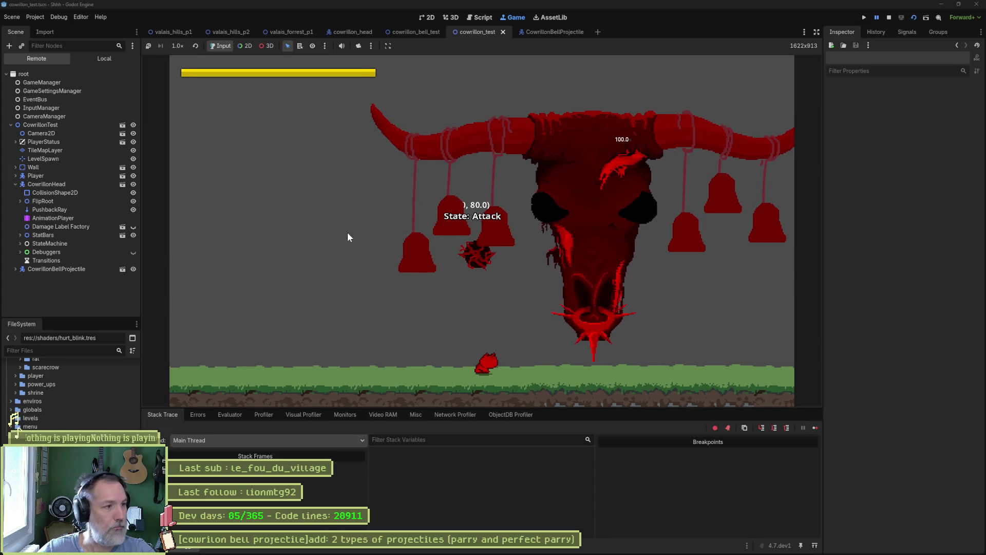
{"action": "left_click", "coordinate": [66, 269]}
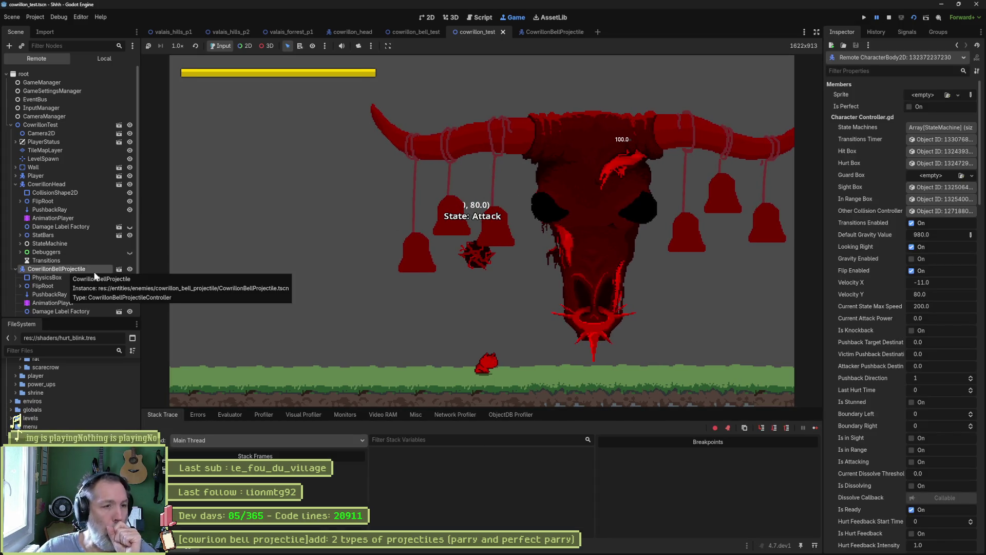
{"action": "scroll", "coordinate": [62, 242], "scroll_direction": "down", "scroll_amount": 2}
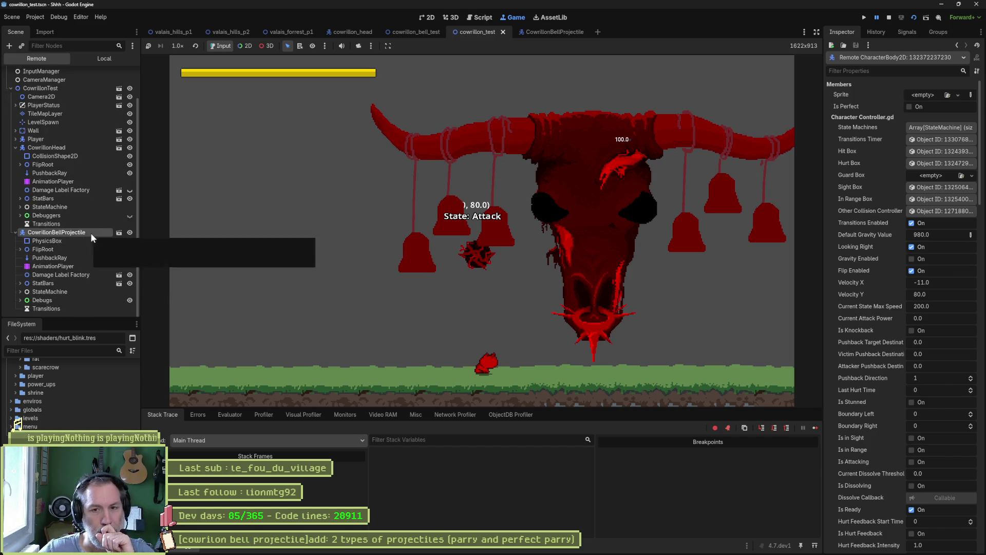
{"action": "scroll", "coordinate": [896, 306], "scroll_direction": "down", "scroll_amount": 7}
{"action": "scroll", "coordinate": [896, 306], "scroll_direction": "down", "scroll_amount": 7}
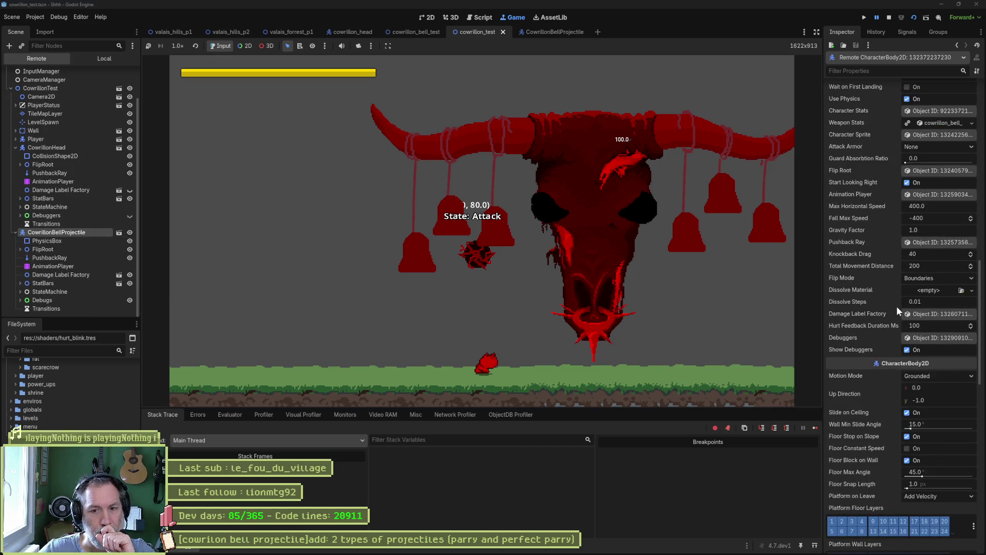
{"action": "scroll", "coordinate": [897, 304], "scroll_direction": "down", "scroll_amount": 7}
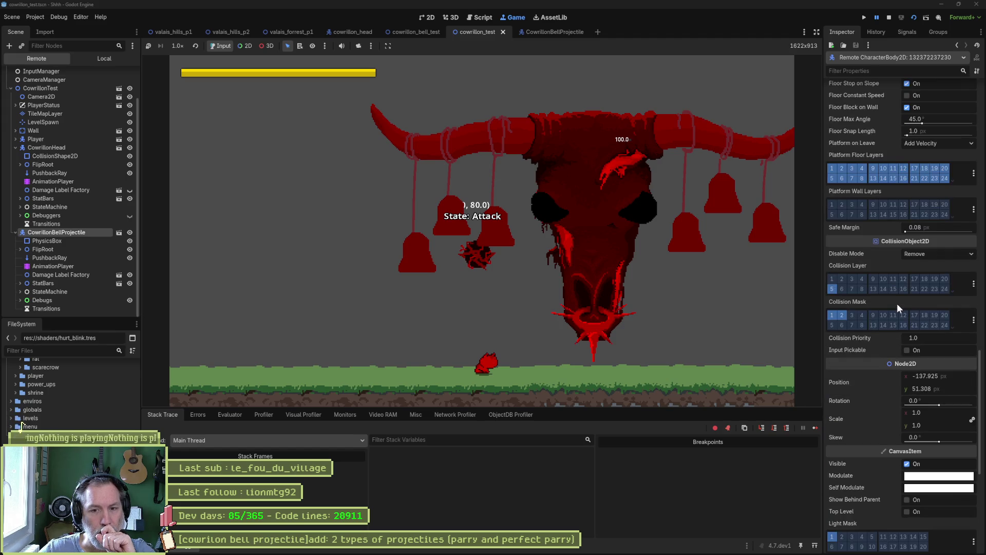
{"action": "scroll", "coordinate": [897, 304], "scroll_direction": "down", "scroll_amount": 6}
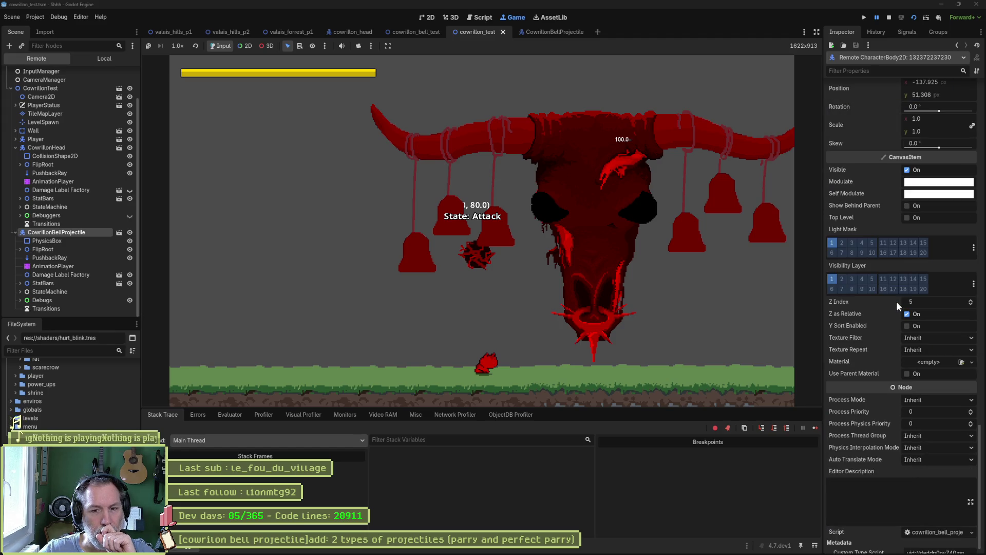
Inspect the live projectile's FlipRoot > Sprite2D properties, then stop the game.
{"action": "left_click", "coordinate": [20, 250]}
{"action": "left_click", "coordinate": [48, 258]}
{"action": "scroll", "coordinate": [897, 311], "scroll_direction": "down", "scroll_amount": 7}
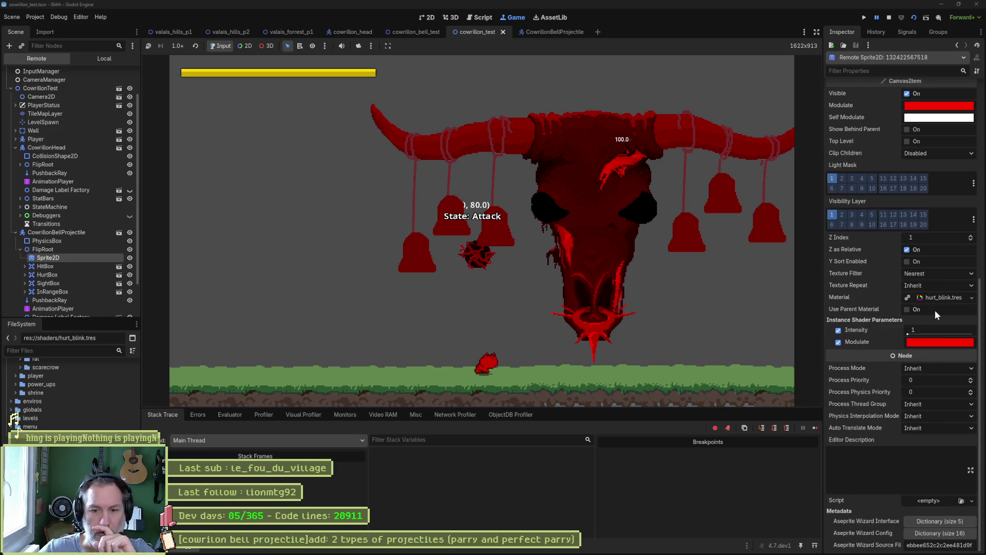
{"action": "scroll", "coordinate": [893, 300], "scroll_direction": "up", "scroll_amount": 5}
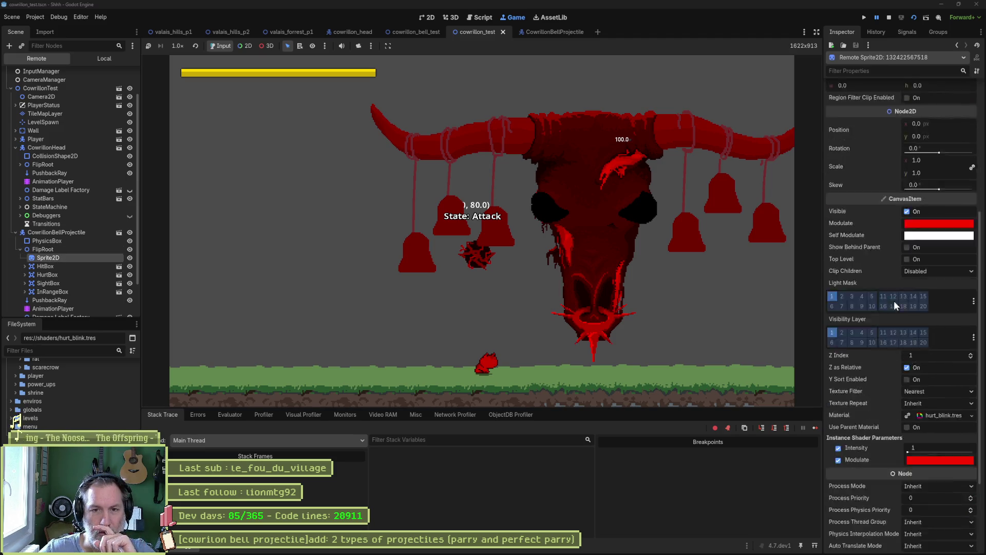
{"action": "scroll", "coordinate": [902, 332], "scroll_direction": "up", "scroll_amount": 2}
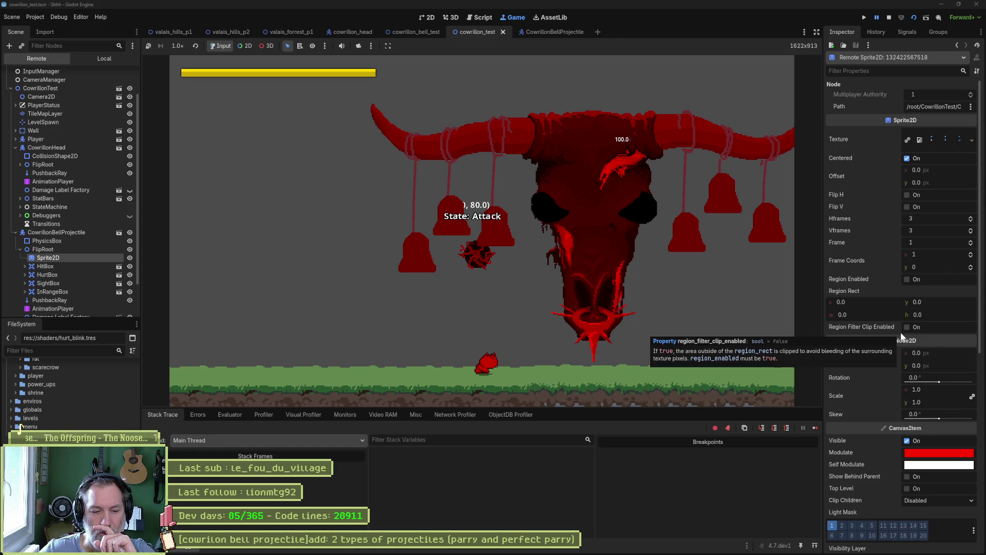
{"action": "scroll", "coordinate": [901, 332], "scroll_direction": "down", "scroll_amount": 5}
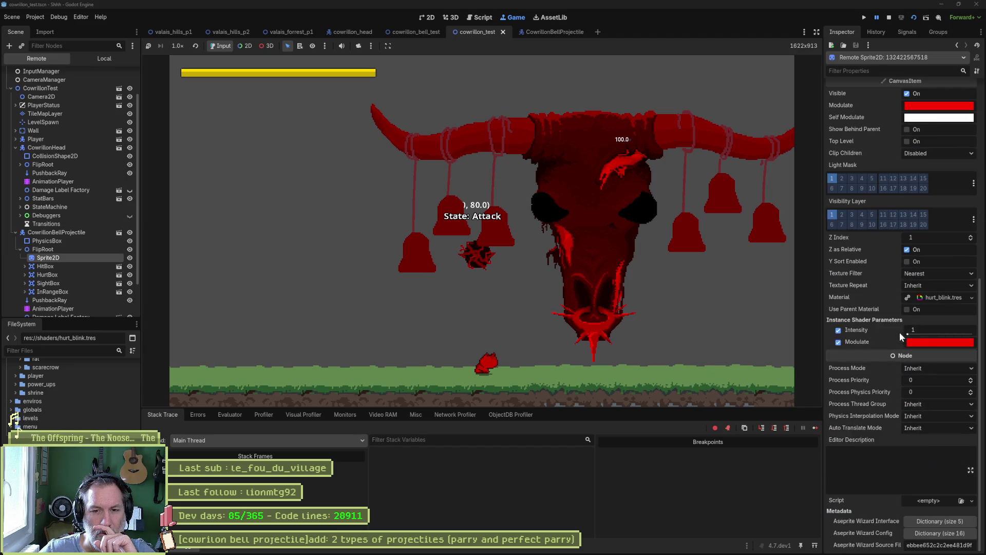
{"action": "left_click", "coordinate": [888, 20]}
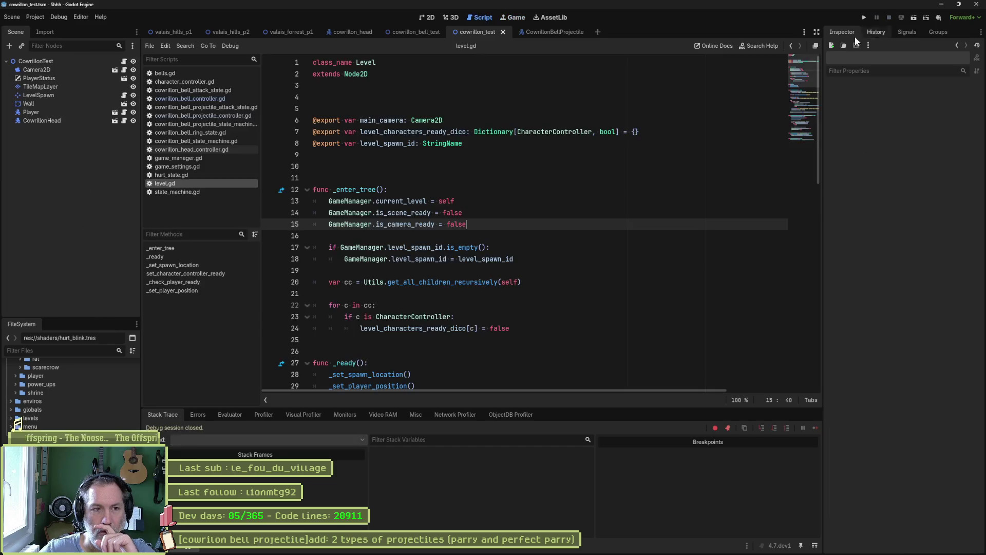
Search the whole project for hurt_blink and open the first match in character_controller.gd.
{"action": "left_click", "coordinate": [687, 188]}
{"action": "key", "text": "ctrl+shift+f"}
{"action": "type", "text": "hur"}
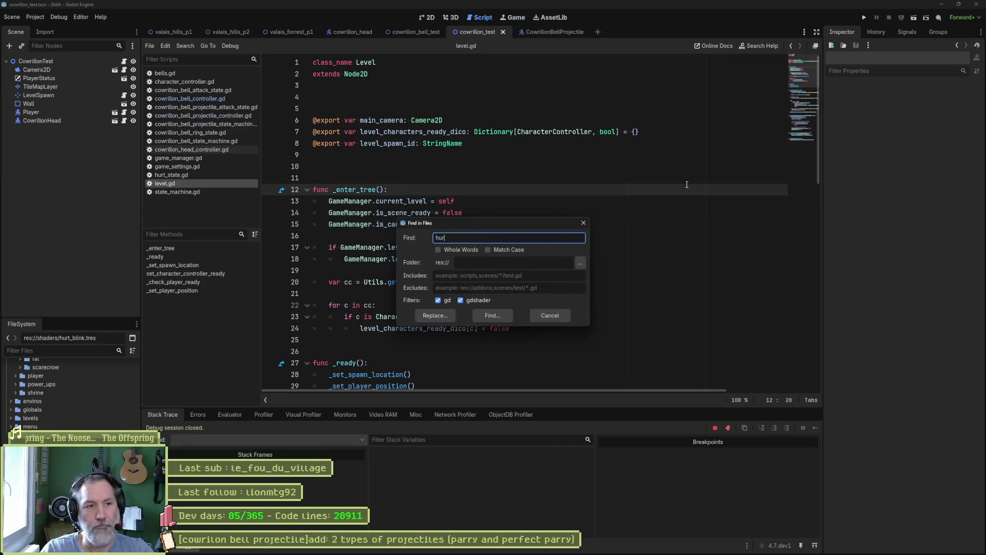
{"action": "type", "text": "t_blink"}
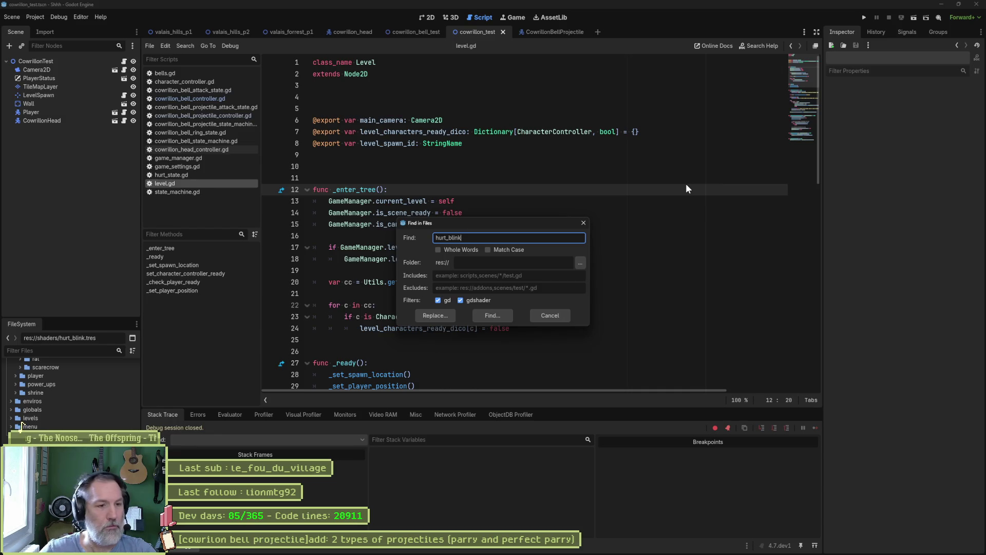
{"action": "left_click", "coordinate": [493, 315]}
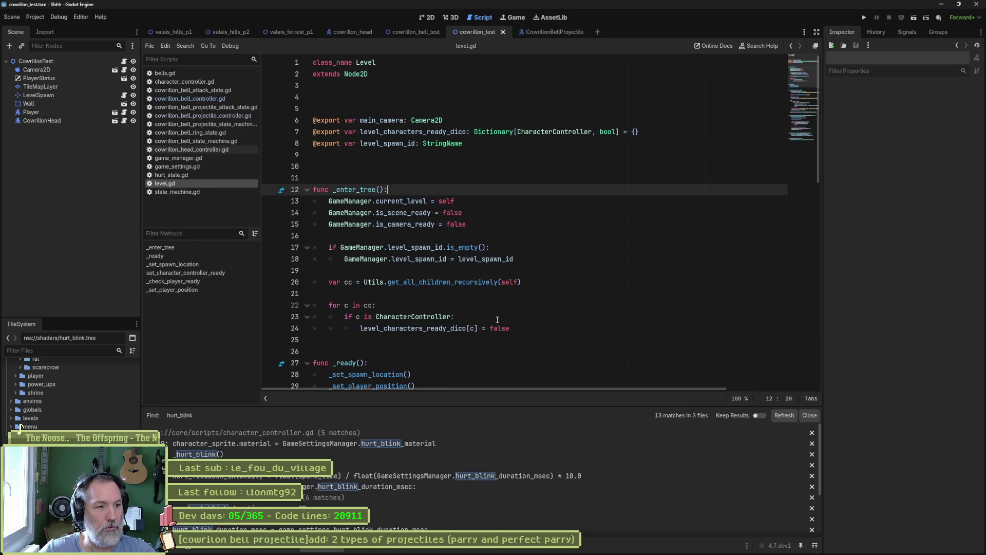
{"action": "left_click", "coordinate": [409, 443]}
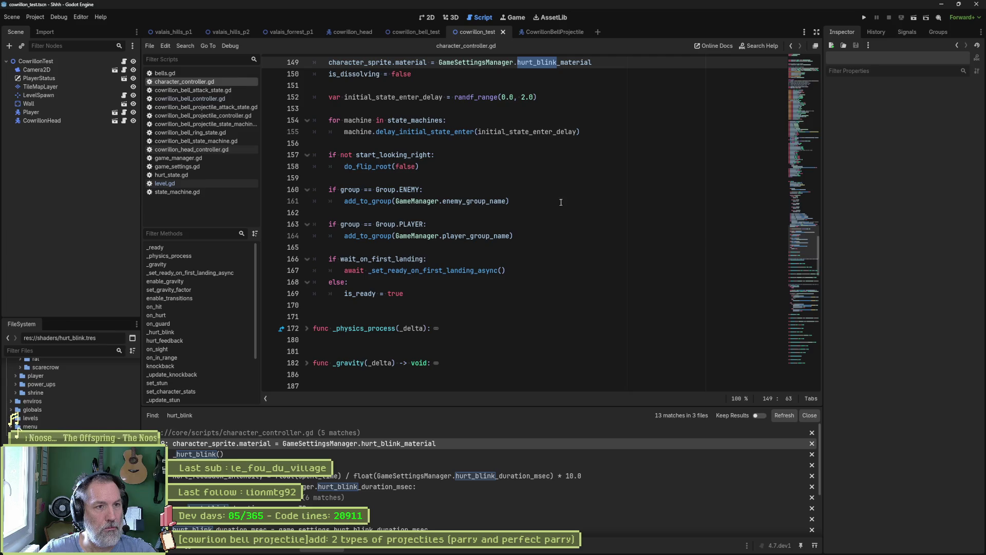
Review character_sprite.material on line 149, then open bells.gd.
{"action": "scroll", "coordinate": [597, 153], "scroll_direction": "up", "scroll_amount": 5}
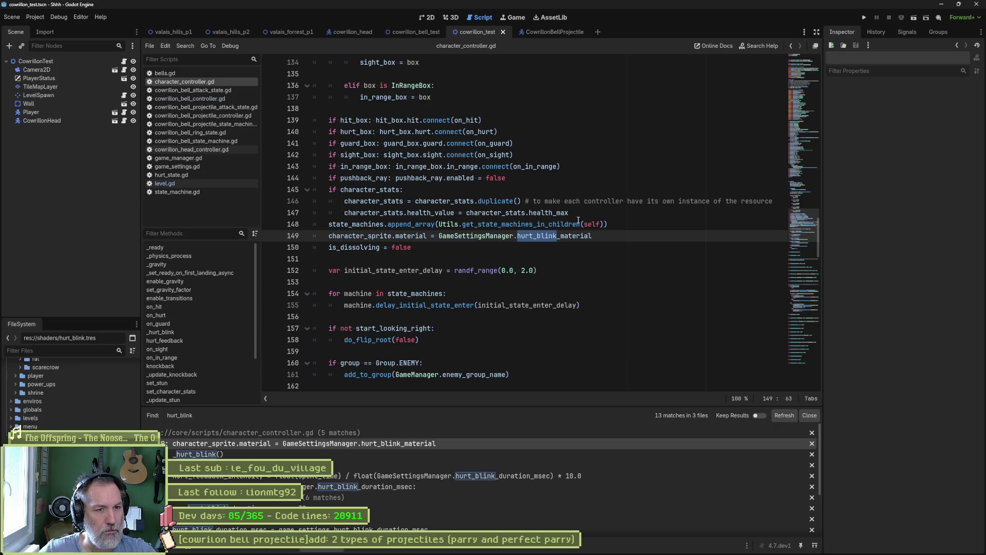
{"action": "mouse_move", "coordinate": [579, 220]}
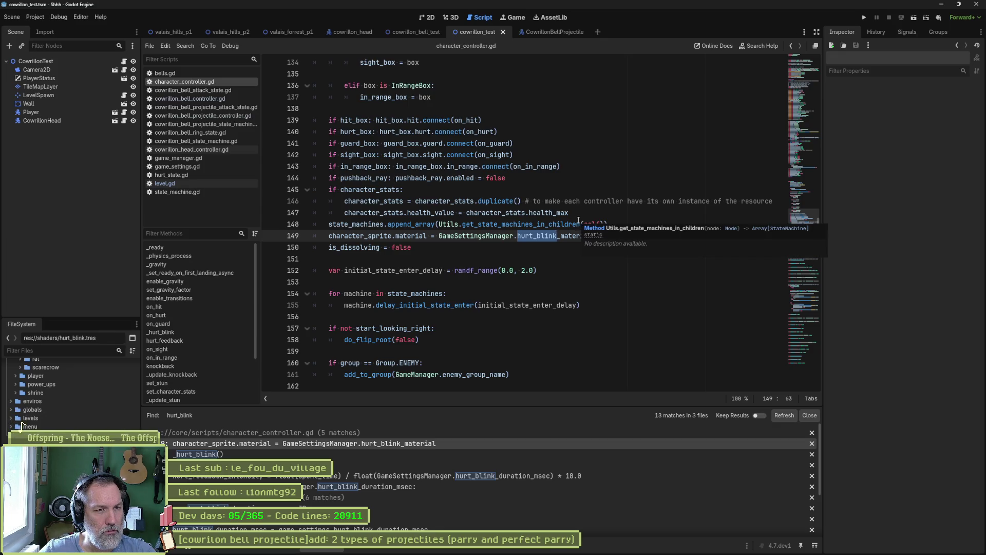
{"action": "left_click", "coordinate": [533, 235]}
{"action": "mouse_move", "coordinate": [536, 234]}
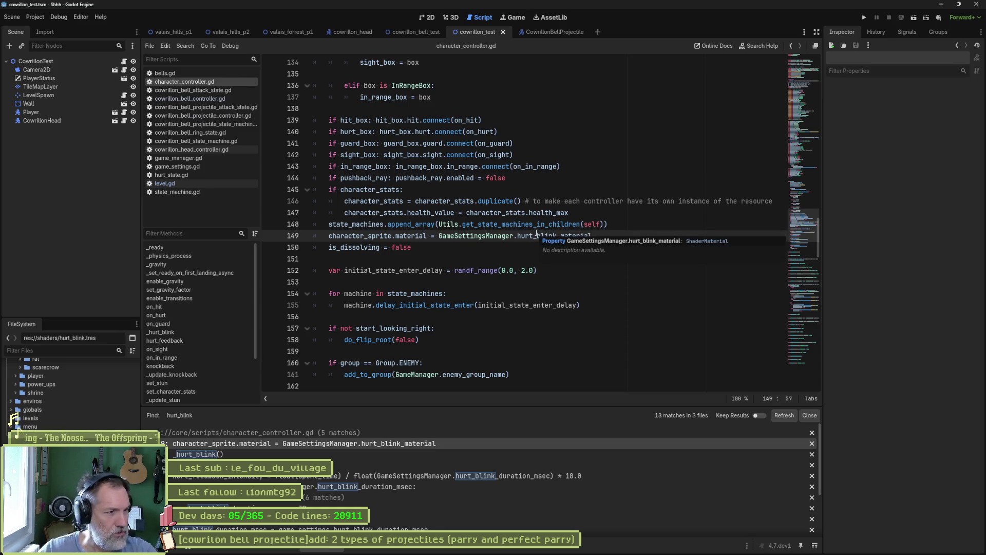
{"action": "scroll", "coordinate": [381, 172], "scroll_direction": "up", "scroll_amount": 10}
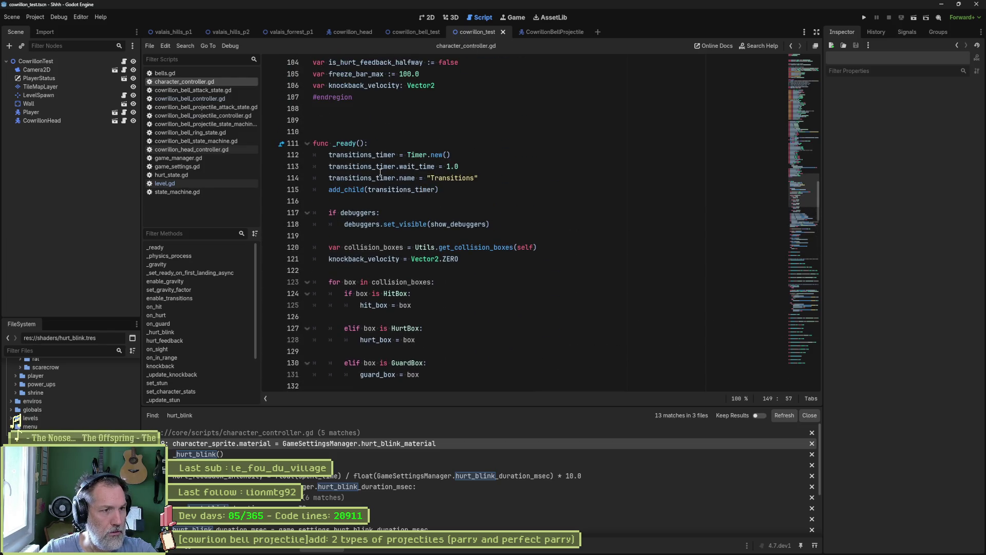
{"action": "scroll", "coordinate": [380, 172], "scroll_direction": "down", "scroll_amount": 9}
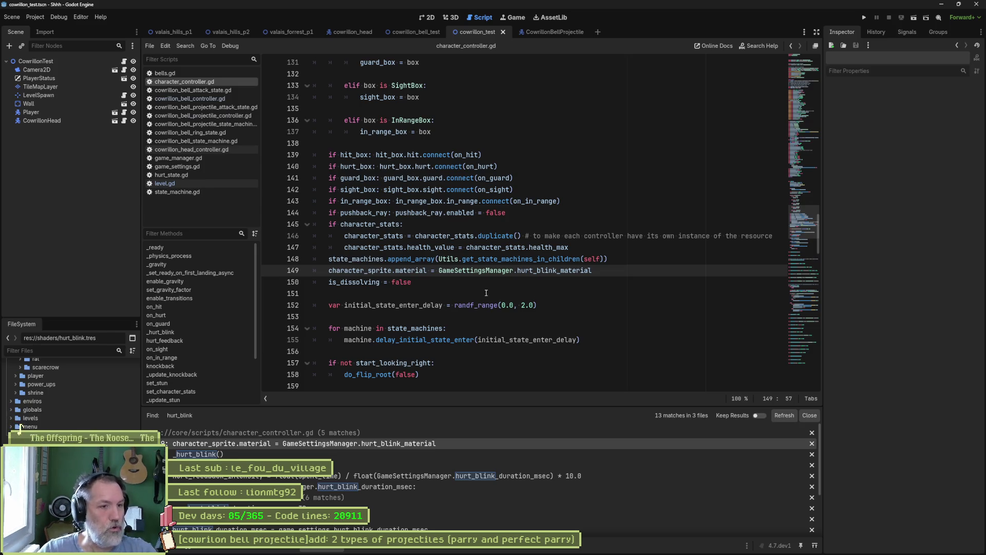
{"action": "left_click_drag", "start_coordinate": [427, 272], "coordinate": [328, 270]}
{"action": "key", "text": "ctrl+c"}
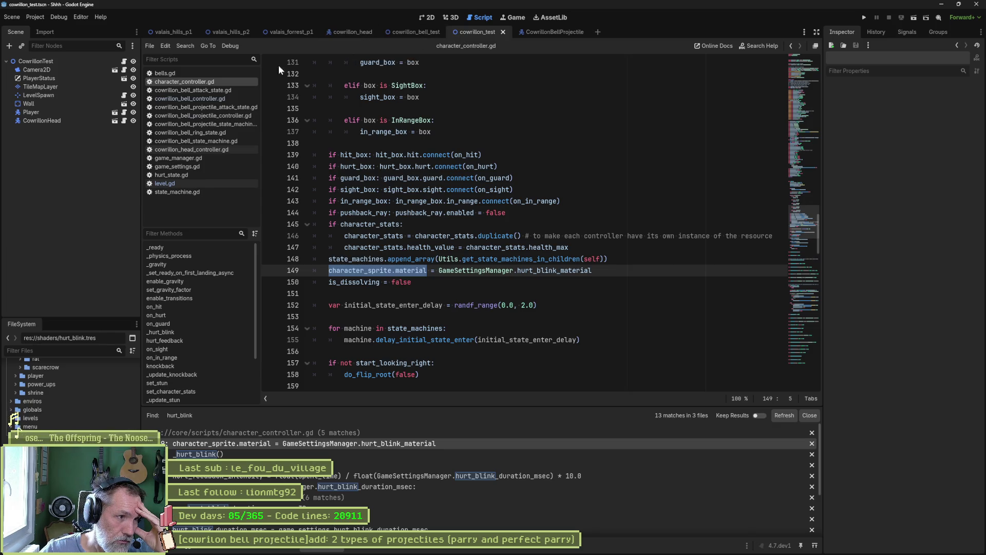
{"action": "left_click", "coordinate": [203, 73]}
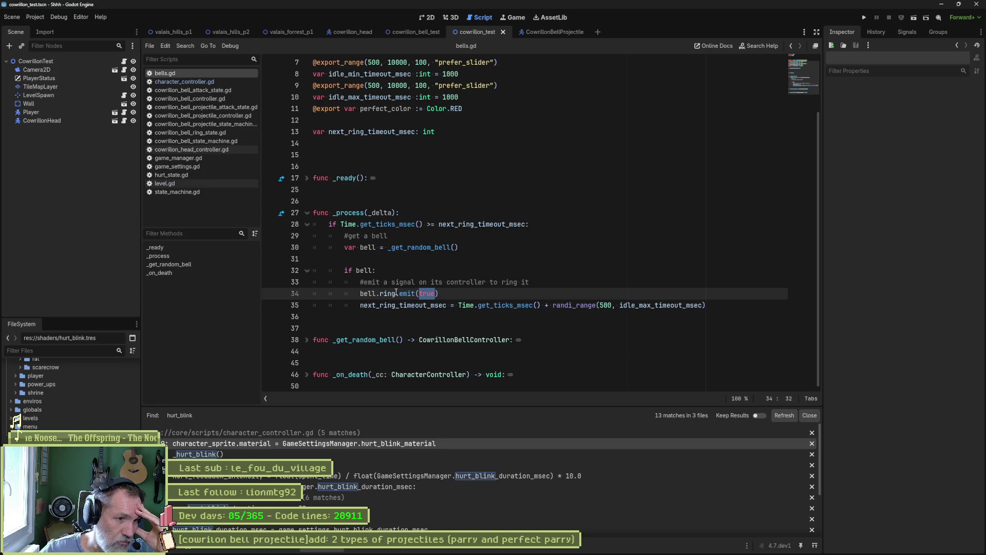
{"action": "mouse_move", "coordinate": [414, 292]}
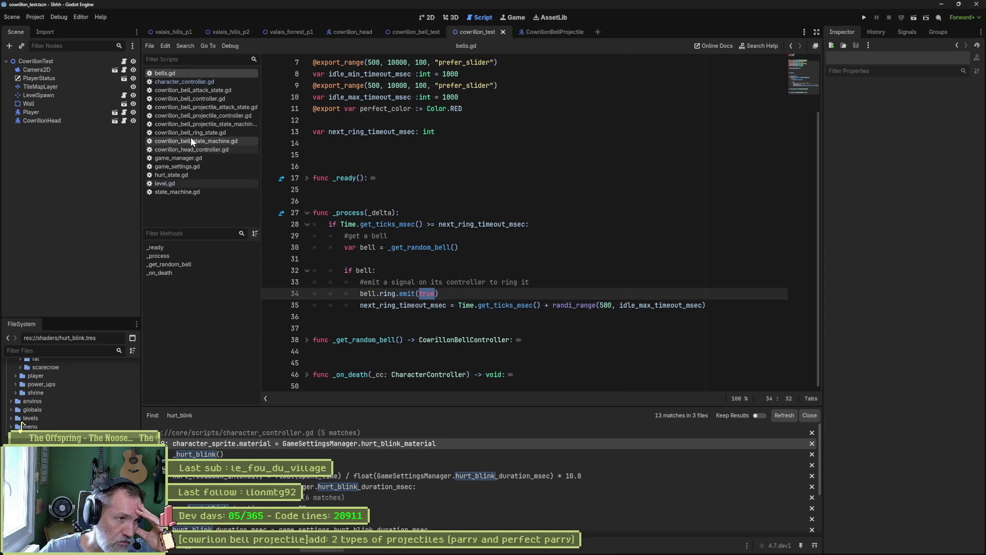
View cowrillon_bell_controller.gd, then the CowrillonBellProjectile script, selecting 'sprite' on line 10.
{"action": "left_click", "coordinate": [226, 97]}
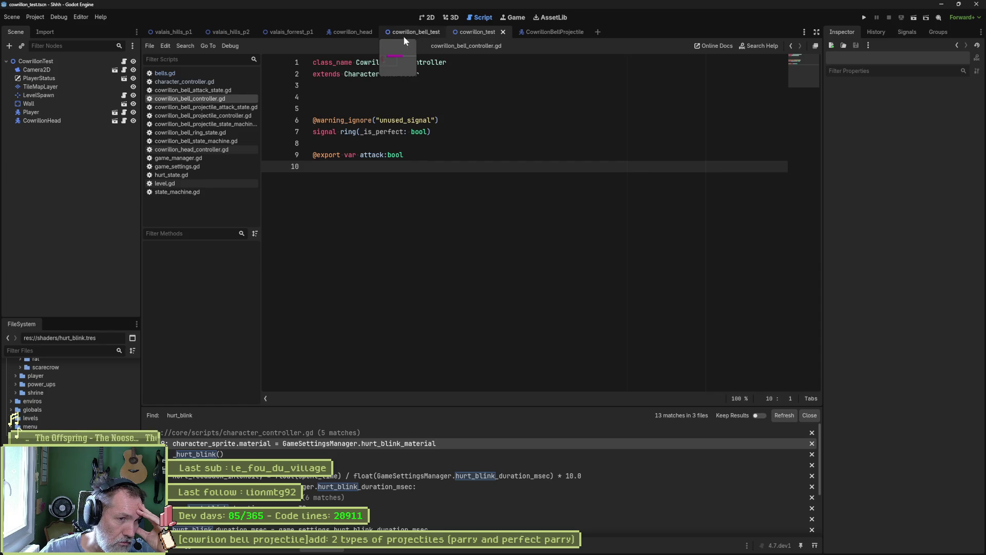
{"action": "left_click", "coordinate": [558, 33]}
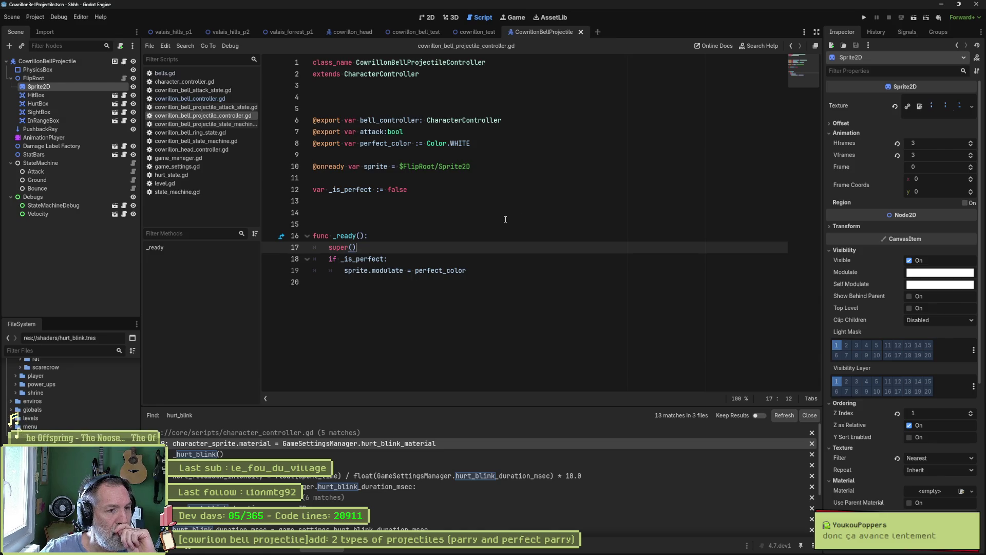
{"action": "double_click", "coordinate": [379, 167]}
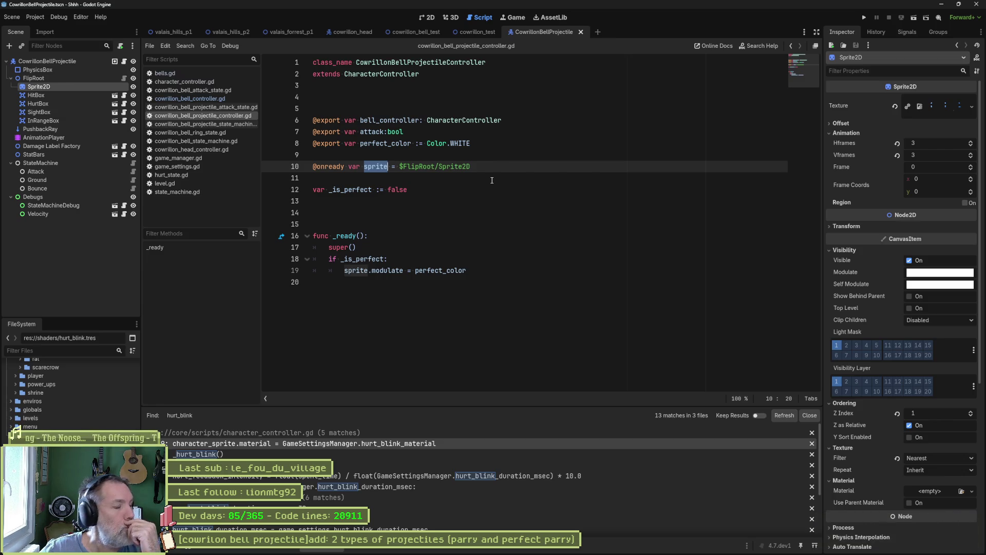
Start a line reading character_sprite.material.c under if _is_perfect, then return to character_controller.gd.
{"action": "left_click", "coordinate": [396, 259]}
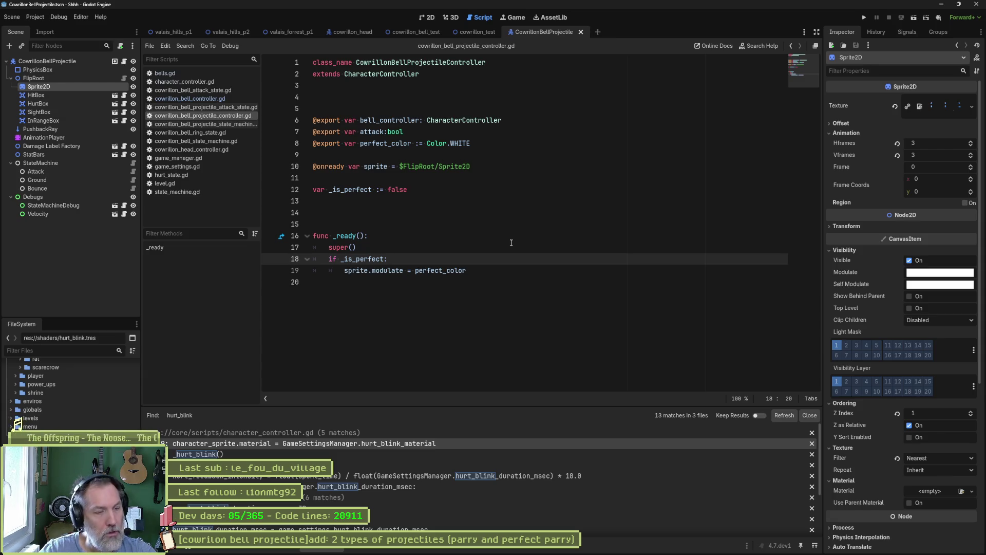
{"action": "key", "text": "Return"}
{"action": "key", "text": "ctrl+v"}
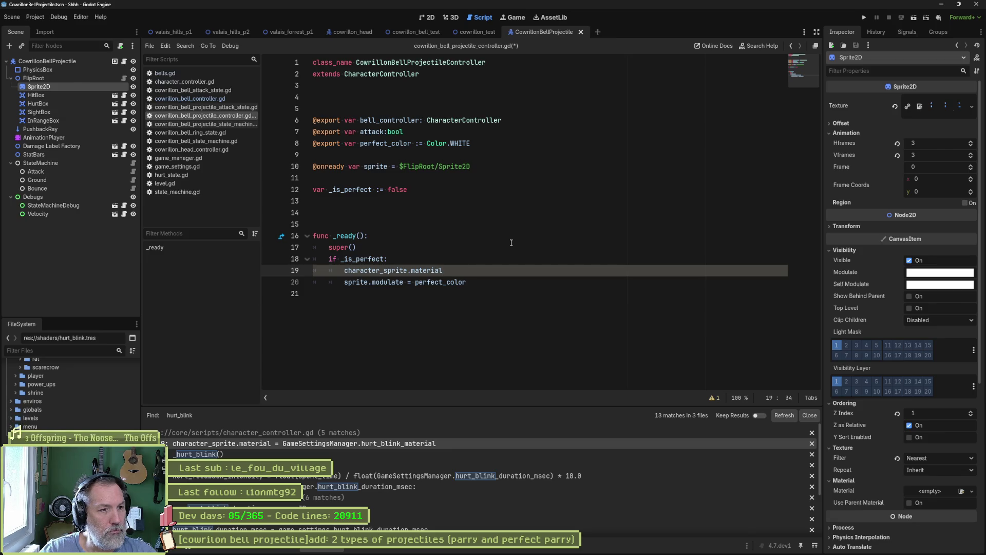
{"action": "type", "text": ".colo"}
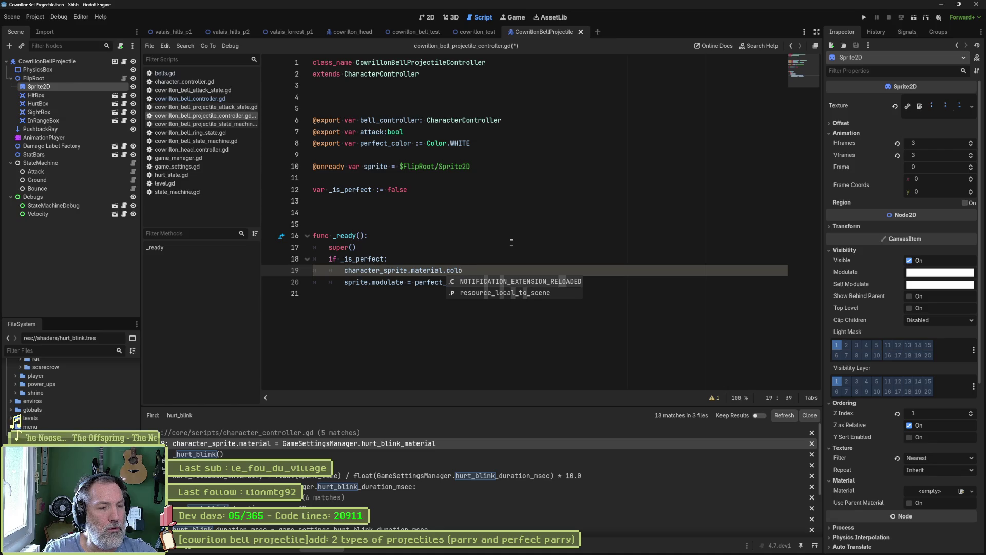
{"action": "key", "text": "BackSpace"}
{"action": "key", "text": "BackSpace"}
{"action": "key", "text": "BackSpace"}
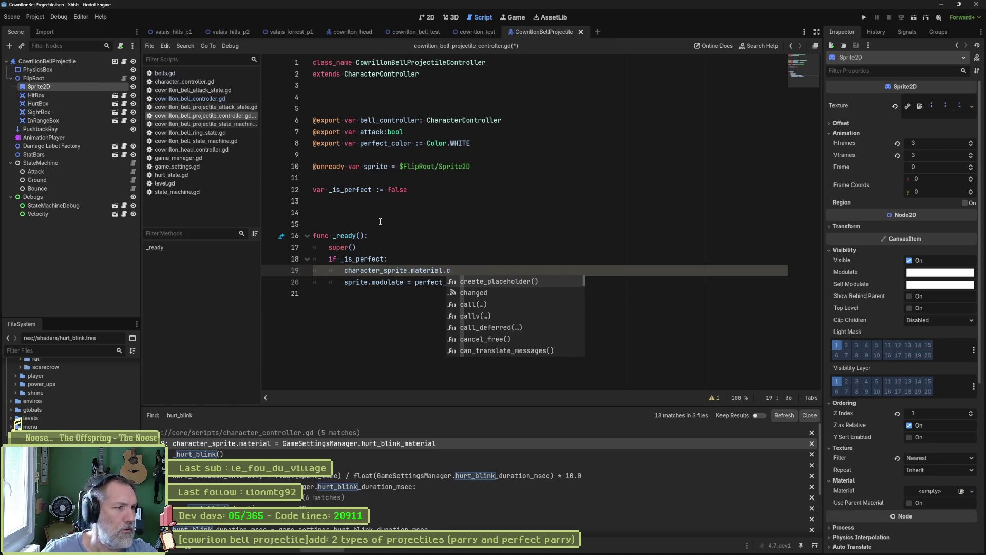
{"action": "left_click", "coordinate": [185, 82]}
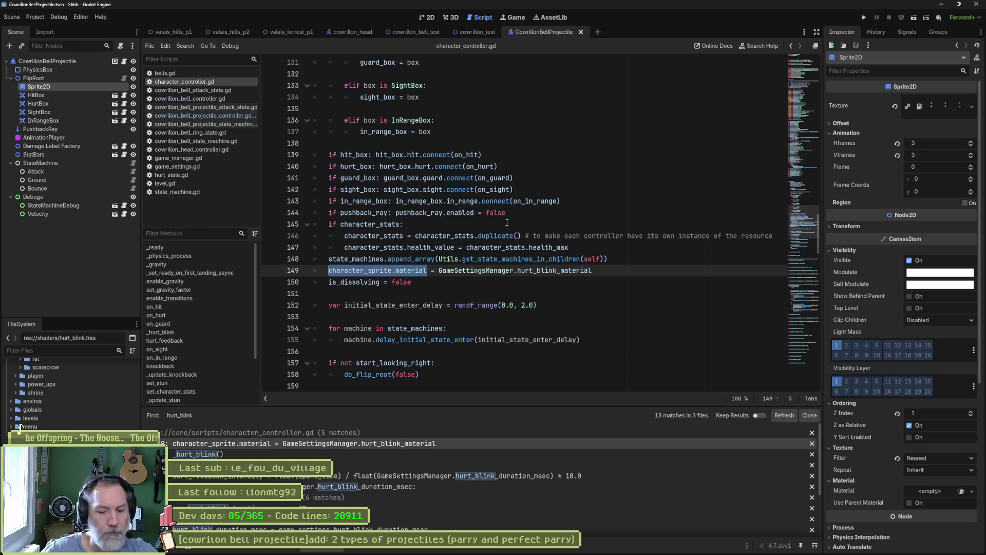
Search the project for character_sprite.material and copy the dissolve threshold material.set line.
{"action": "key", "text": "ctrl+shift+f"}
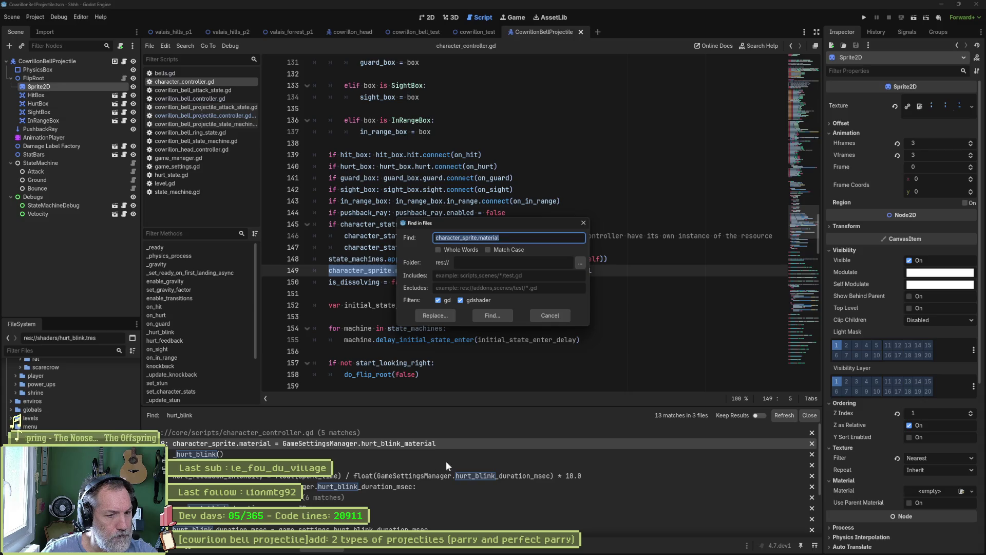
{"action": "left_click", "coordinate": [492, 319]}
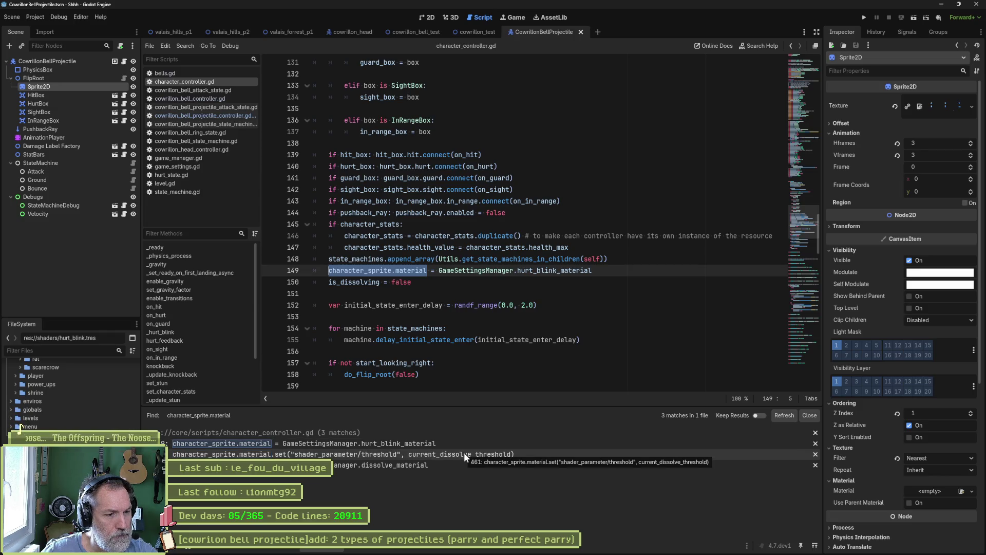
{"action": "left_click", "coordinate": [463, 452]}
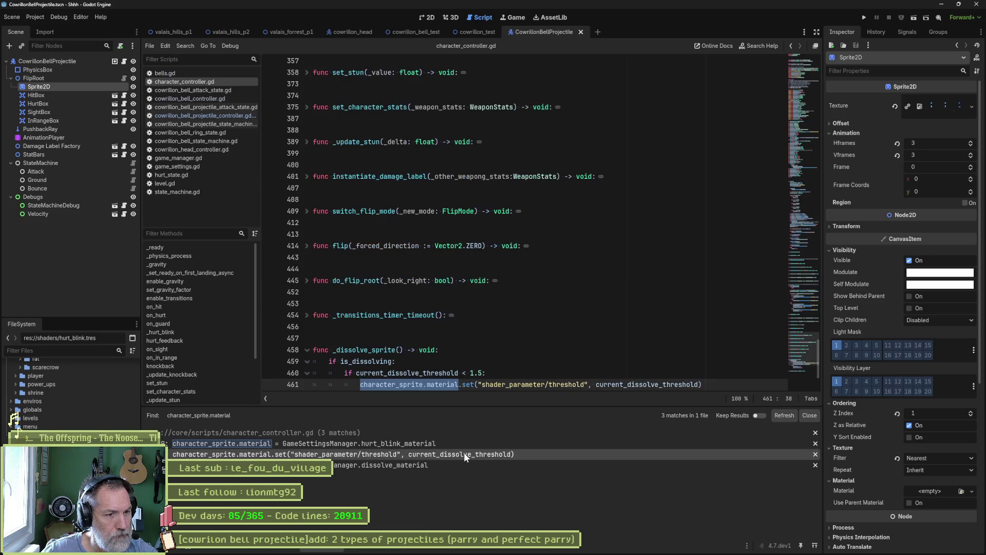
{"action": "key", "text": "End"}
{"action": "key", "text": "shift+Up"}
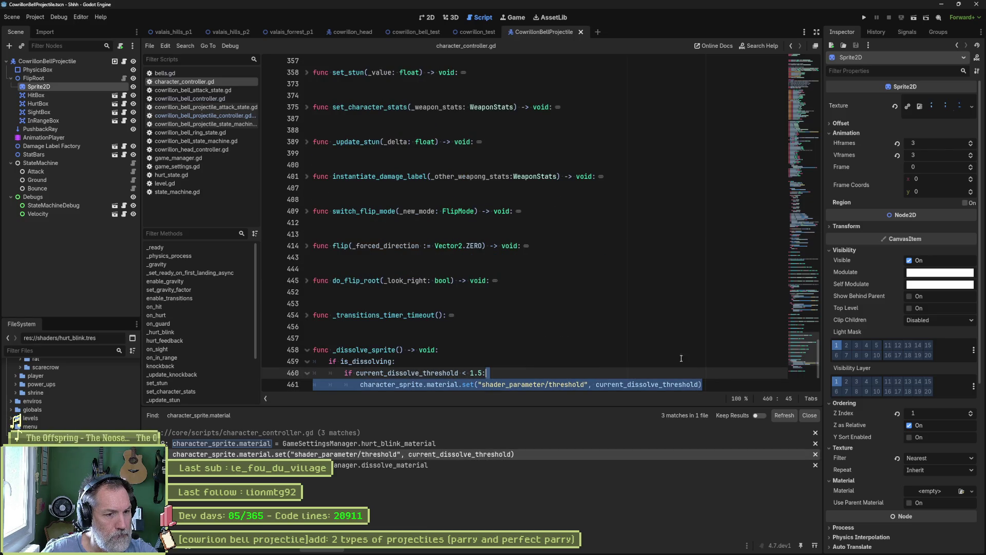
Open cowrillon_bell_projectile_controller.gd and place the cursor in the _is_perfect block.
{"action": "left_click", "coordinate": [221, 99]}
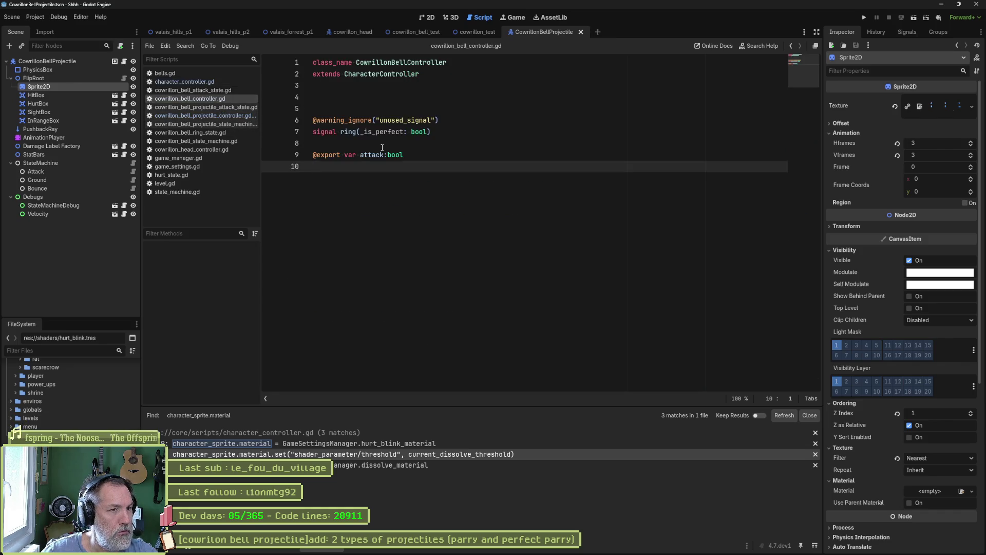
{"action": "left_click", "coordinate": [229, 114]}
{"action": "left_click", "coordinate": [424, 262]}
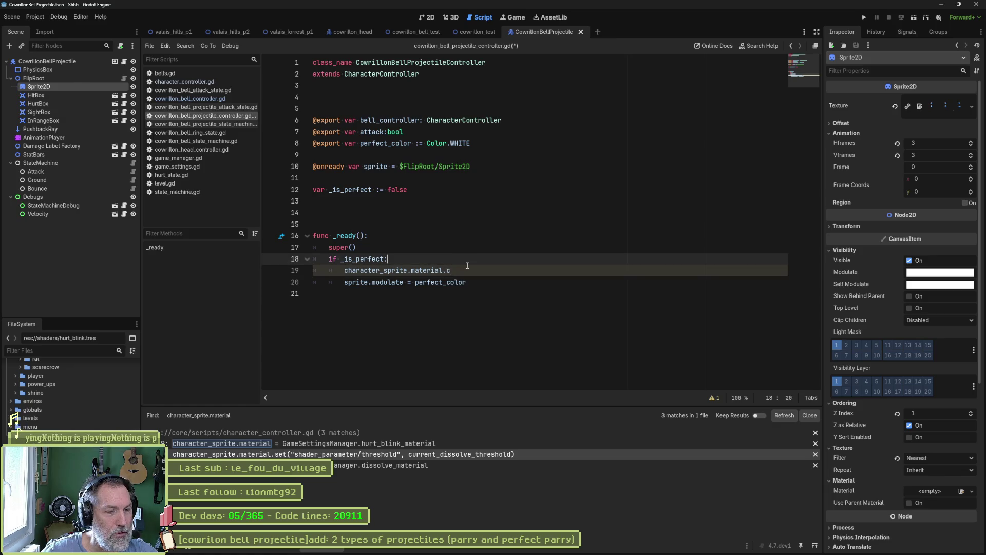
Paste the material.set line under if _is_perfect and remove the extra blank line.
{"action": "key", "text": "Return"}
{"action": "key", "text": "Return"}
{"action": "type", "text": "character_sprite.material.set(\"shader_parameter/threshold\", current_dissolve_threshold)"}
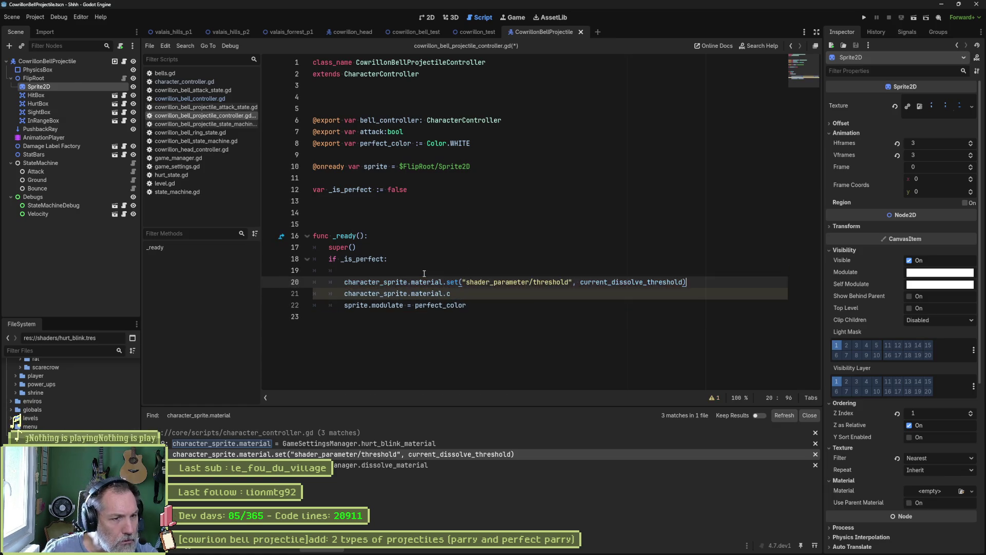
{"action": "left_click", "coordinate": [425, 267]}
{"action": "key", "text": "ctrl+shift+k"}
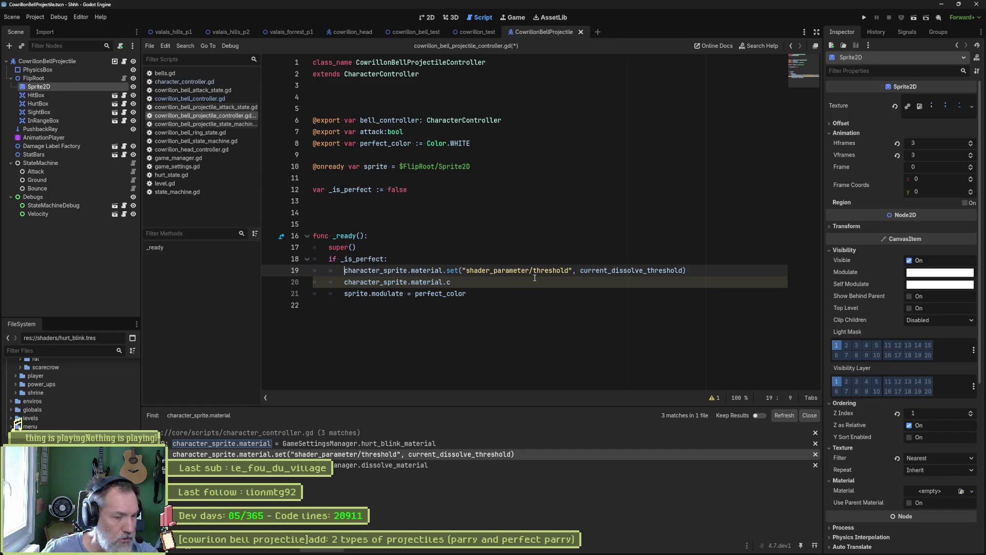
Change the parameter from threshold to modulate and the argument to perfect_color.
{"action": "double_click", "coordinate": [553, 270]}
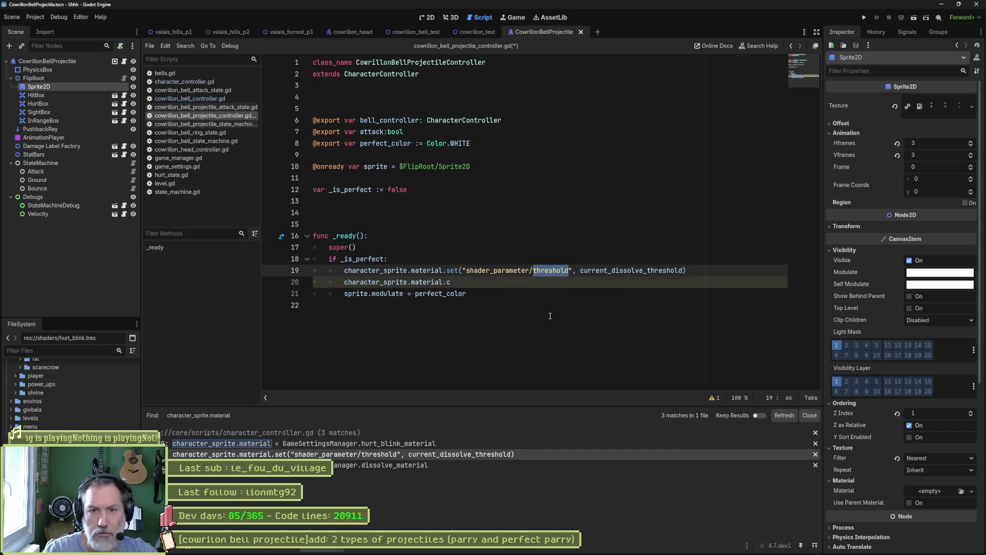
{"action": "type", "text": "modulate"}
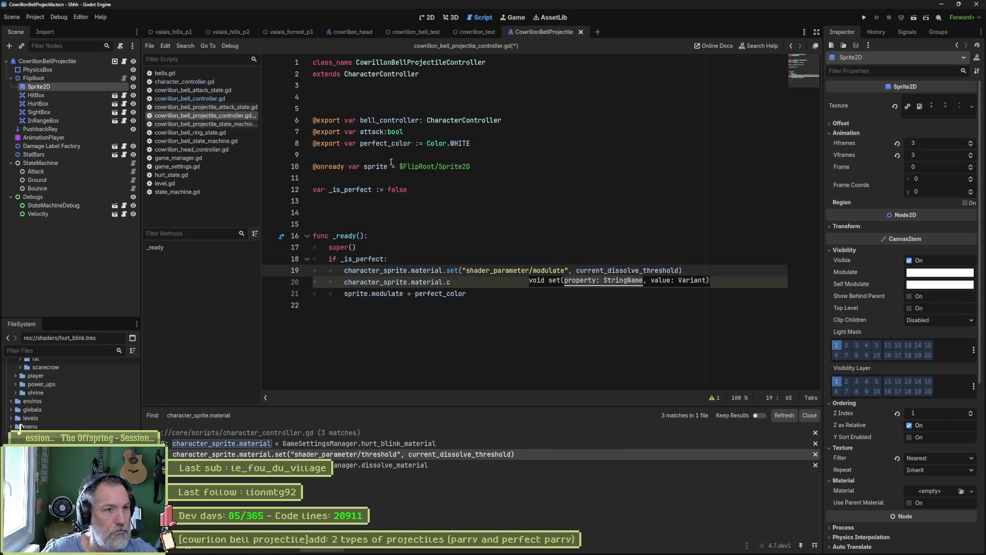
{"action": "double_click", "coordinate": [385, 143]}
{"action": "key", "text": "ctrl+c"}
{"action": "left_click", "coordinate": [601, 270]}
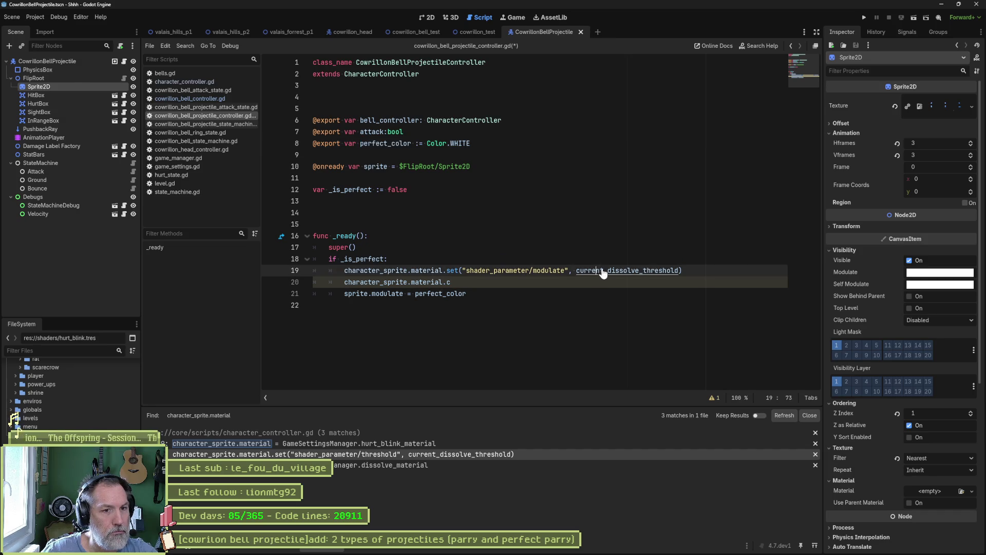
{"action": "double_click", "coordinate": [602, 270]}
{"action": "key", "text": "ctrl+v"}
Delete the leftover unfinished line and save the bell projectile controller script.
{"action": "left_click", "coordinate": [514, 282]}
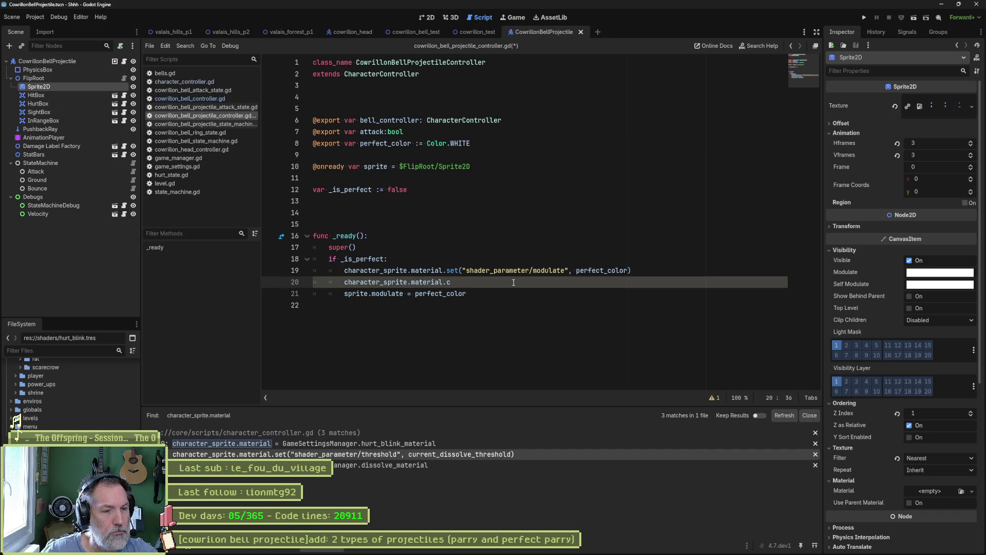
{"action": "key", "text": "ctrl+shift+k"}
{"action": "key", "text": "ctrl+shift+k"}
{"action": "key", "text": "ctrl+s"}
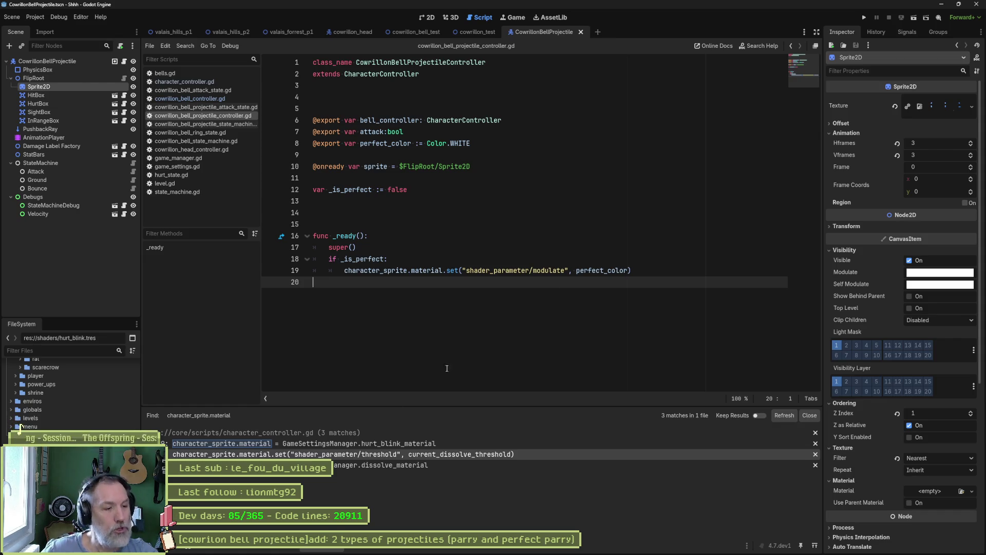
{"action": "left_click", "coordinate": [286, 549]}
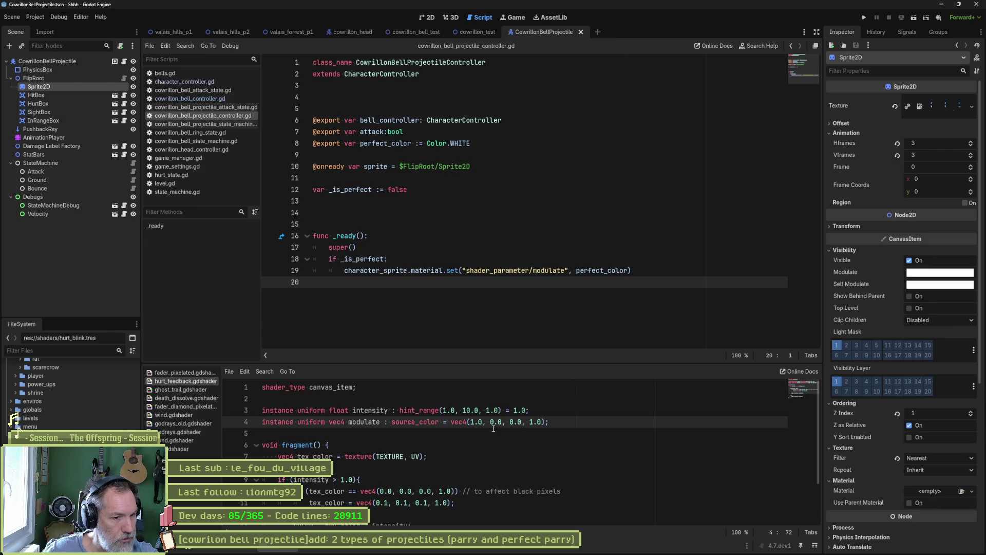
Set the shader's default modulate to vec4(1.0, 1.0, 1.0, 1.0) and run the cowrillon_test scene.
{"action": "left_click", "coordinate": [476, 422]}
{"action": "key", "text": "BackSpace"}
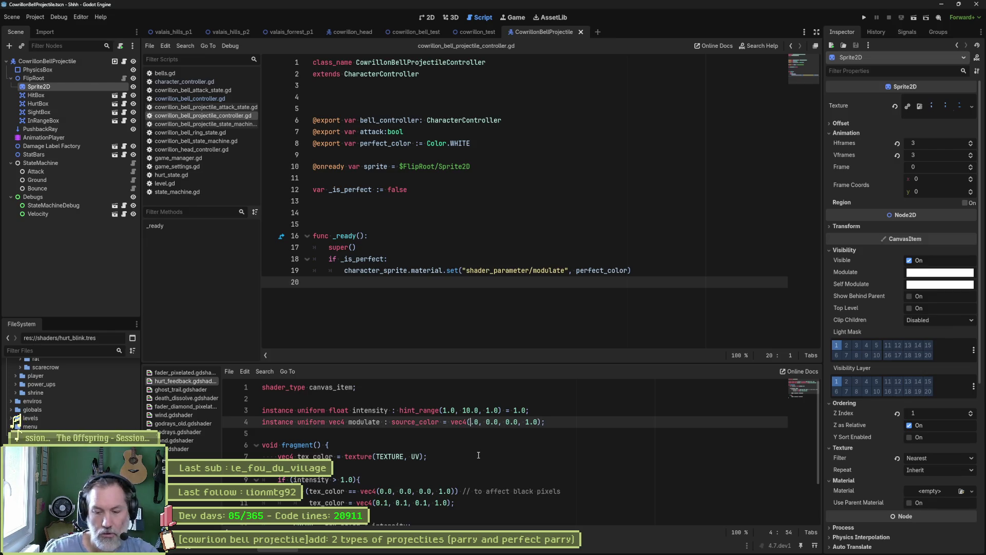
{"action": "type", "text": "0"}
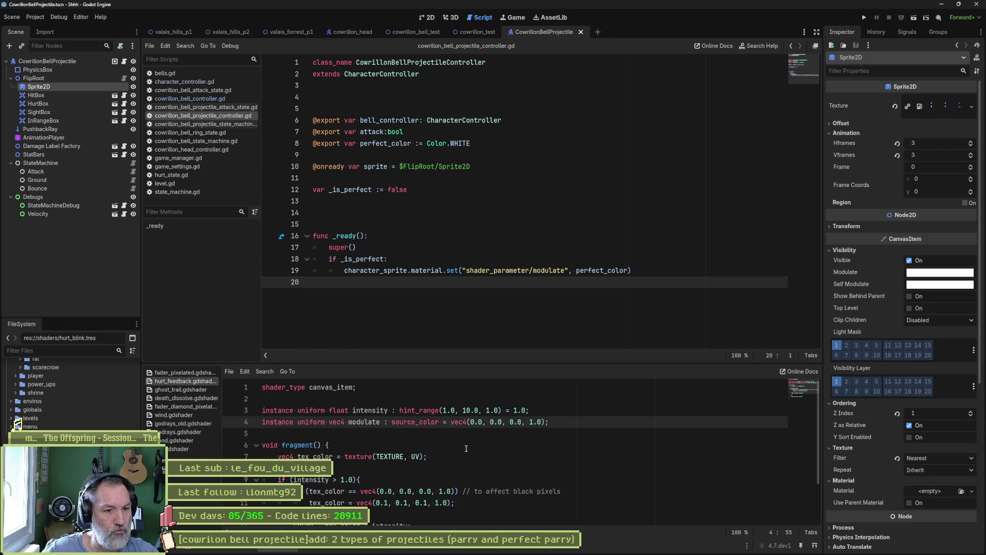
{"action": "key", "text": "BackSpace"}
{"action": "type", "text": "1"}
{"action": "key", "text": "Right"}
{"action": "key", "text": "Right"}
{"action": "key", "text": "Right"}
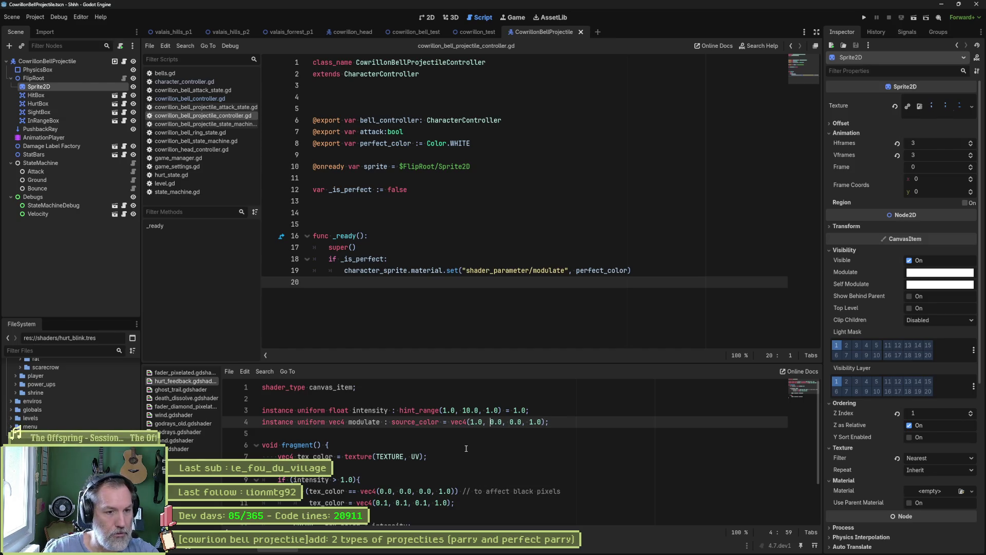
{"action": "key", "text": "Right"}
{"action": "key", "text": "Right"}
{"action": "key", "text": "Right"}
{"action": "key", "text": "BackSpace"}
{"action": "type", "text": "1"}
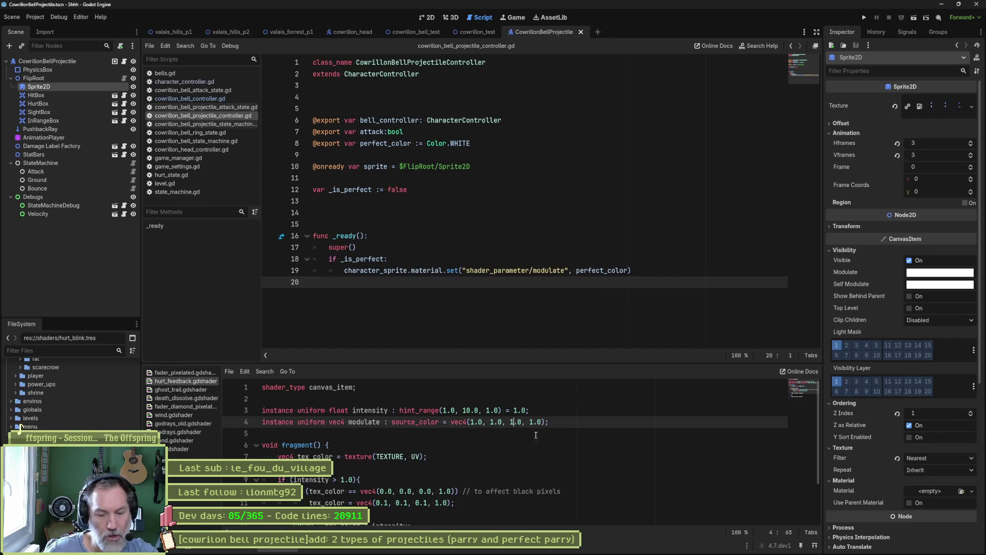
{"action": "left_click", "coordinate": [478, 32]}
{"action": "key", "text": "F6"}
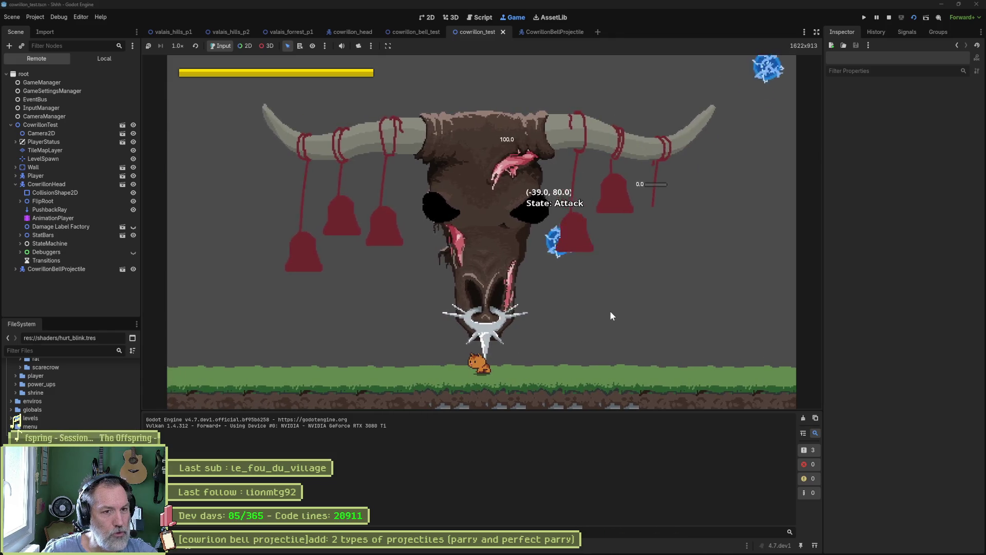
Stop the test game and reopen the projectile script alongside the Find results and hurt_feedback shader.
{"action": "key", "text": "F8"}
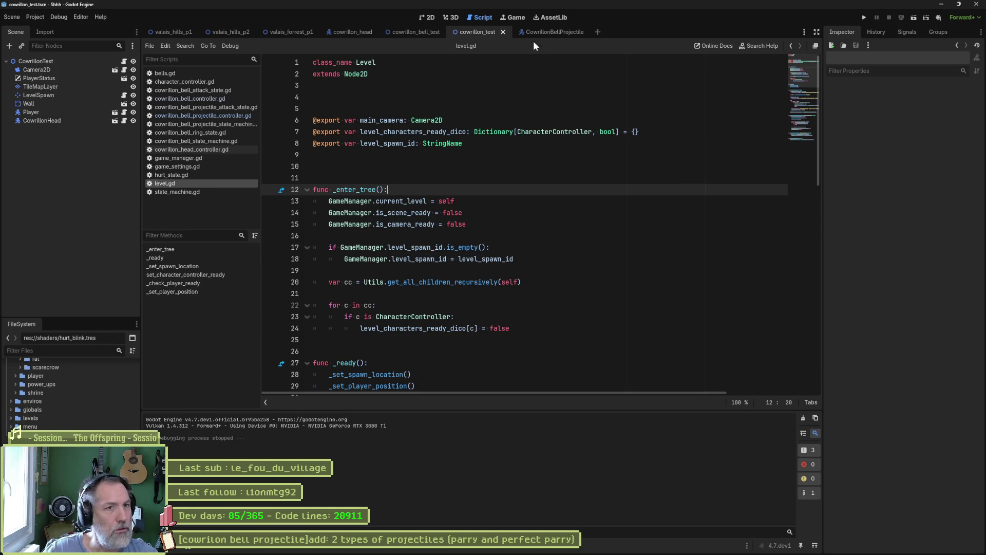
{"action": "left_click", "coordinate": [548, 32]}
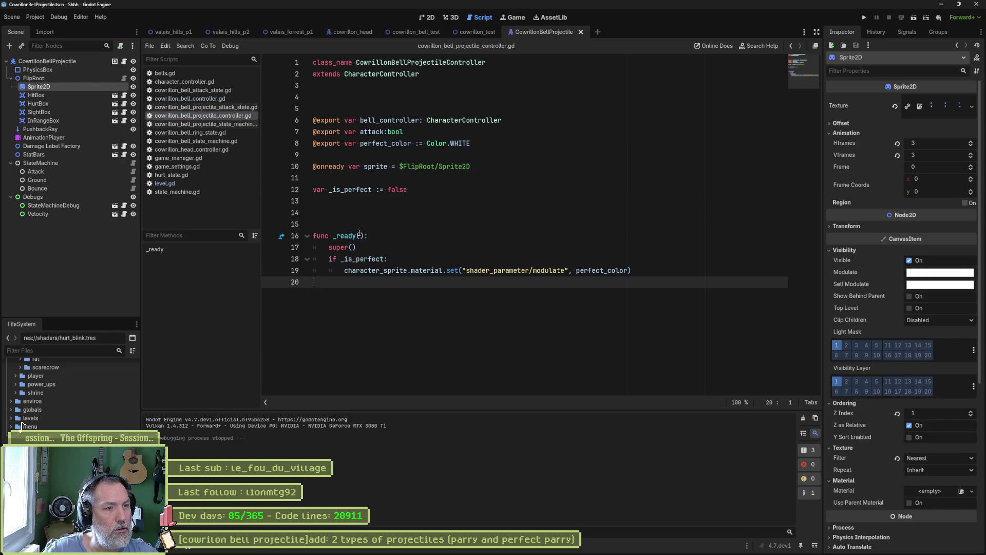
{"action": "left_click", "coordinate": [368, 270]}
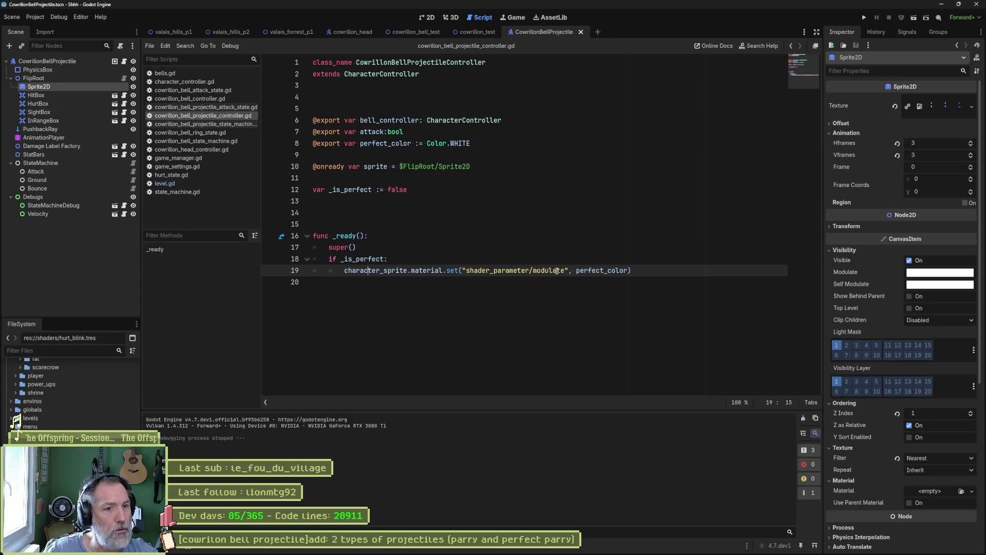
{"action": "key", "text": "ctrl+shift+f"}
{"action": "key", "text": "Return"}
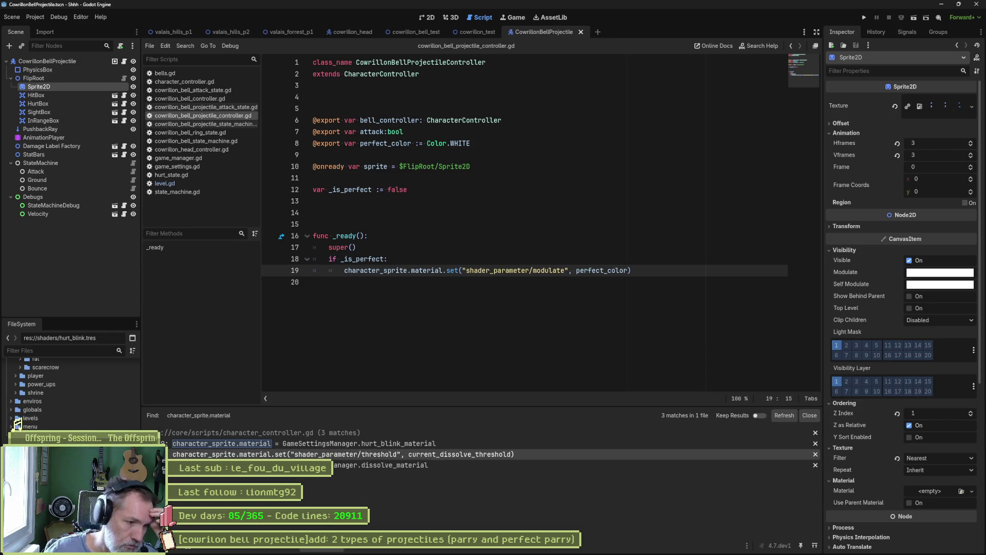
{"action": "key", "text": "alt+s"}
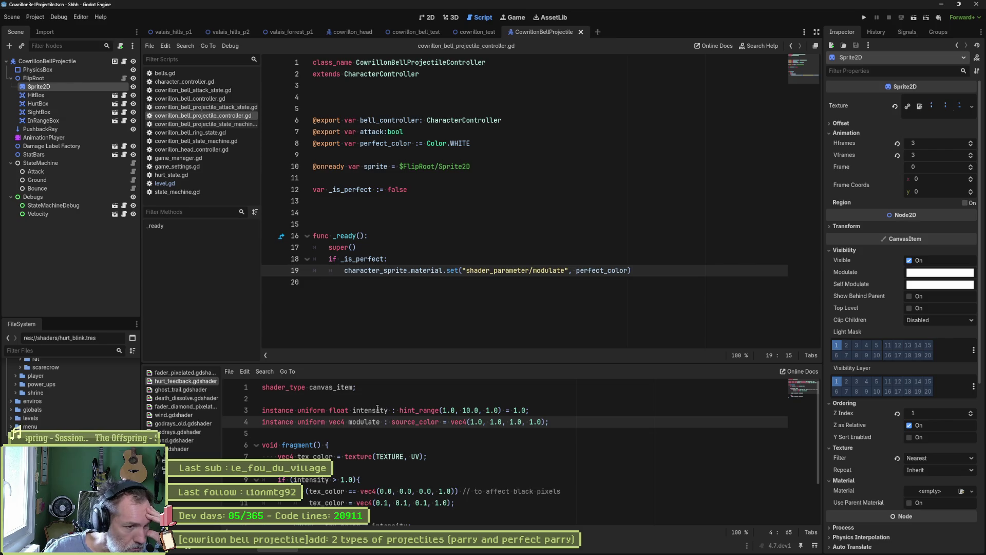
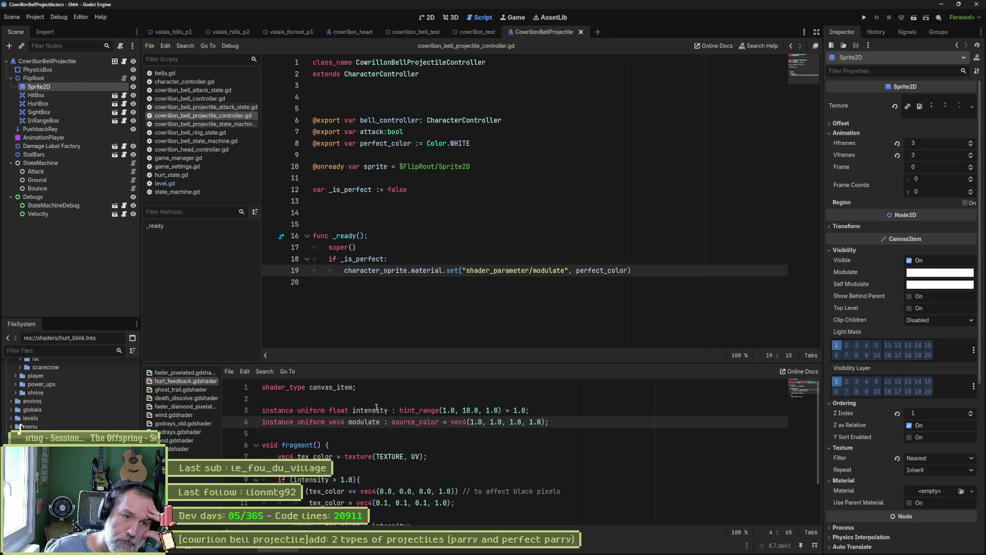
Copy the intensity set_instance_shader_parameter line from character_controller.gd.
{"action": "left_click", "coordinate": [195, 82]}
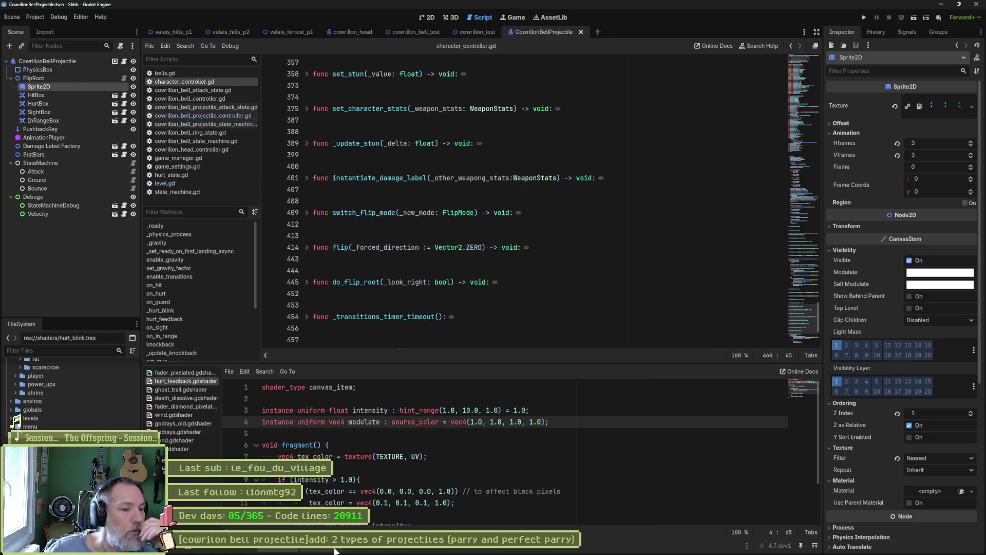
{"action": "left_click", "coordinate": [319, 550]}
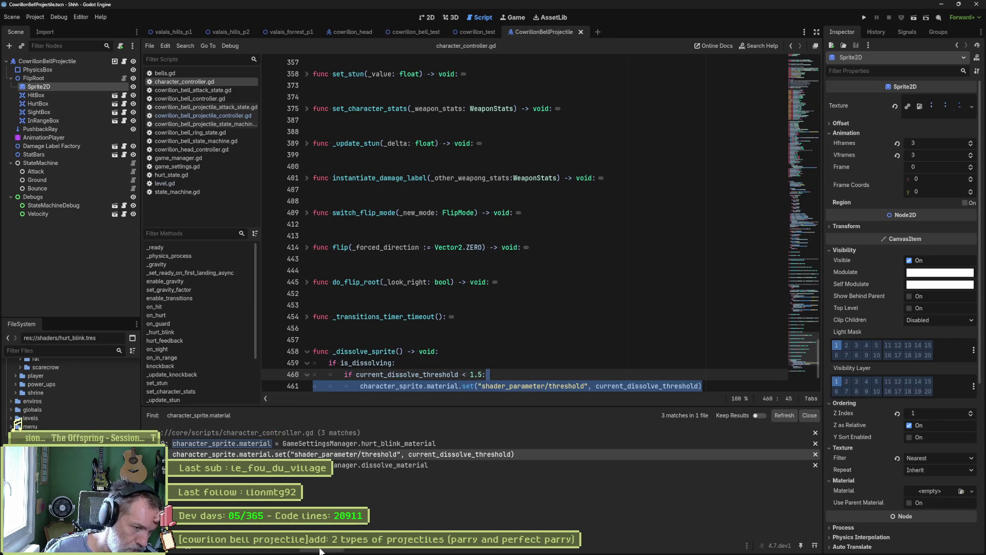
{"action": "left_click", "coordinate": [344, 441]}
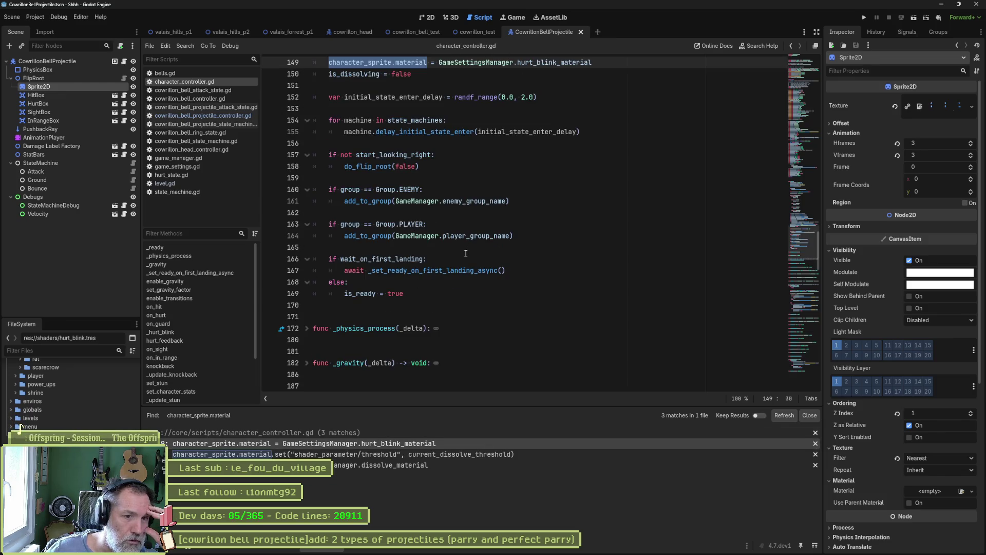
{"action": "scroll", "coordinate": [466, 253], "scroll_direction": "down", "scroll_amount": 15}
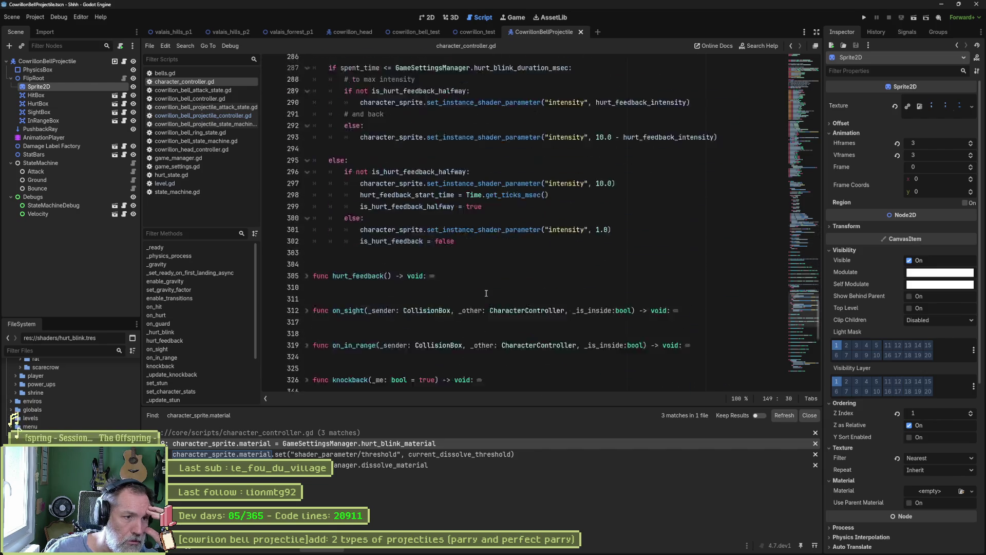
{"action": "scroll", "coordinate": [486, 293], "scroll_direction": "up", "scroll_amount": 1}
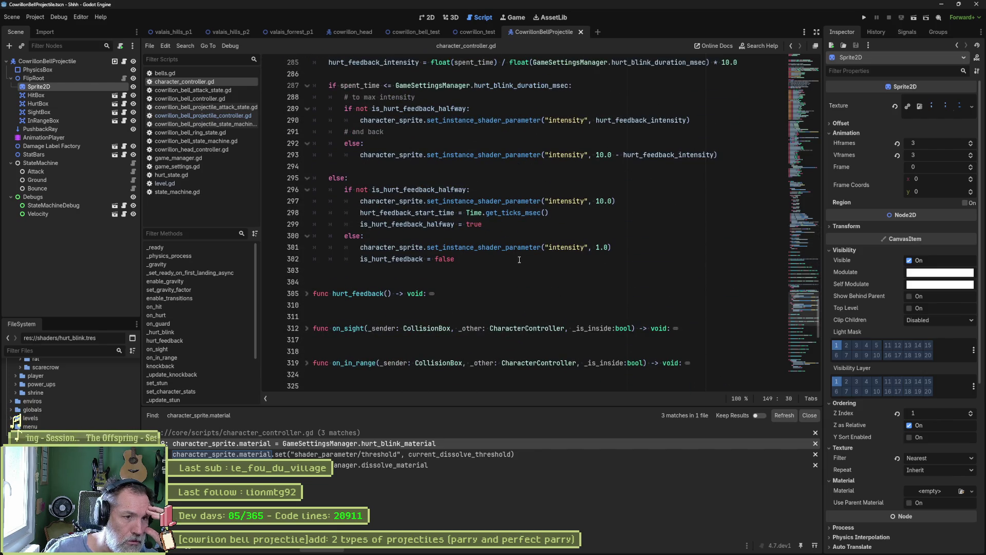
{"action": "left_click_drag", "start_coordinate": [613, 247], "coordinate": [616, 241]}
{"action": "key", "text": "ctrl+c"}
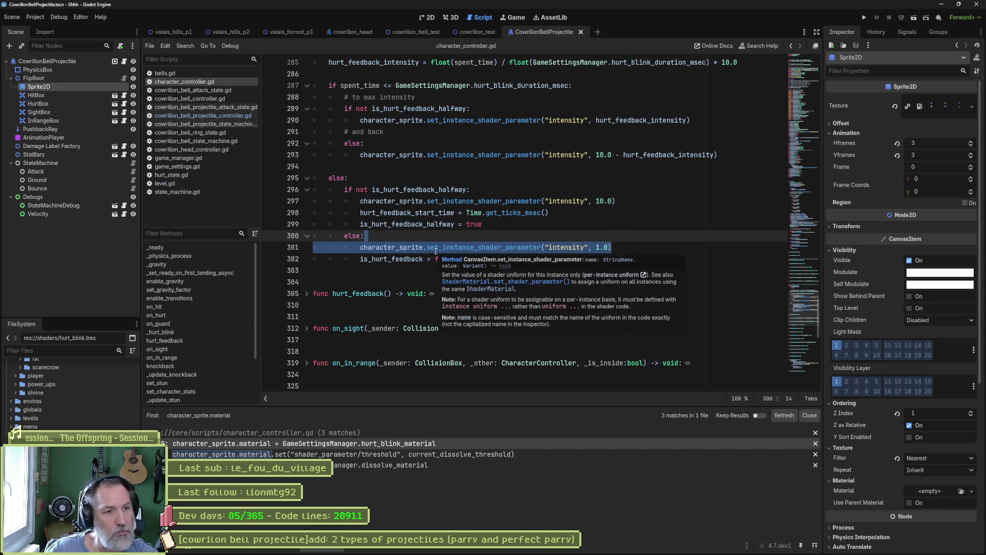
Paste the copied line into the projectile controller's _is_perfect block and fix its indentation.
{"action": "left_click", "coordinate": [217, 115]}
{"action": "left_click", "coordinate": [407, 259]}
{"action": "key", "text": "Return"}
{"action": "key", "text": "ctrl+v"}
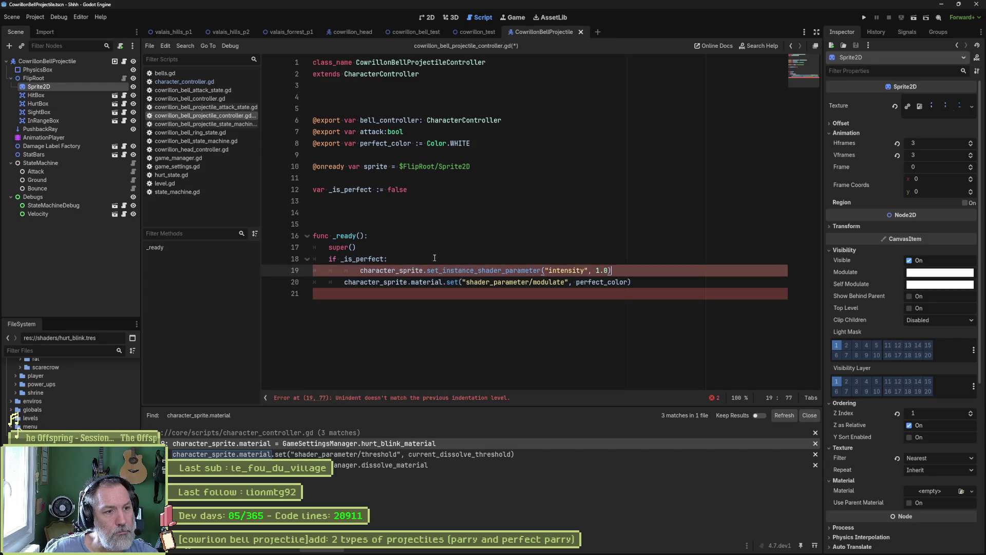
{"action": "left_click", "coordinate": [361, 271]}
{"action": "key", "text": "BackSpace"}
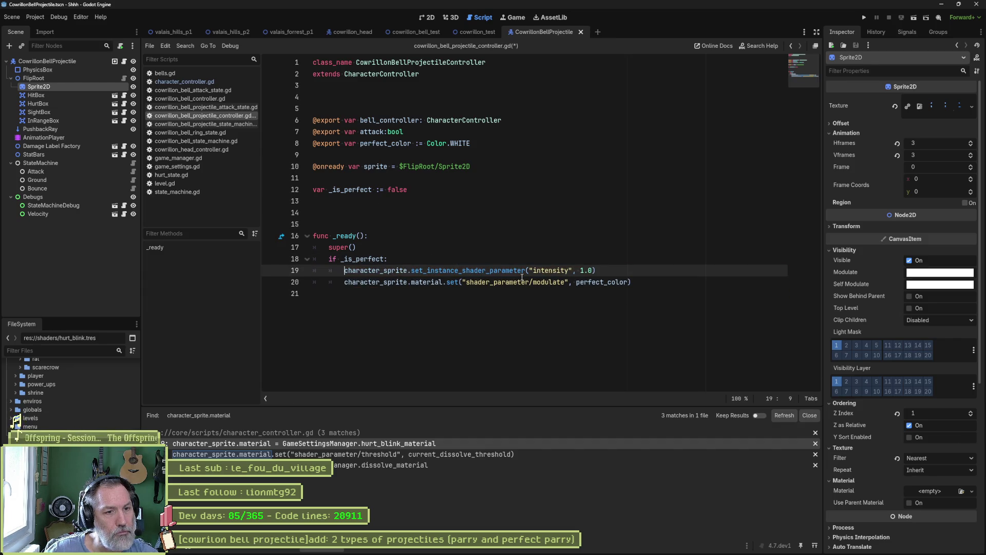
Change the pasted line to "modulate", perfect_color, delete the material.set line, and run cowrillon_test.
{"action": "double_click", "coordinate": [548, 282]}
{"action": "key", "text": "ctrl+c"}
{"action": "double_click", "coordinate": [552, 270]}
{"action": "key", "text": "ctrl+v"}
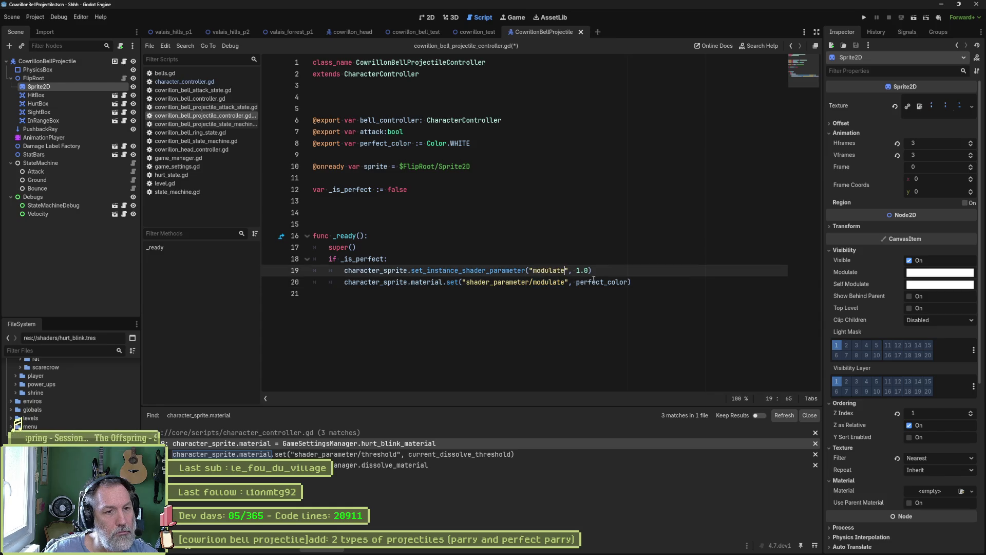
{"action": "double_click", "coordinate": [596, 282]}
{"action": "key", "text": "ctrl+c"}
{"action": "double_click", "coordinate": [583, 270]}
{"action": "key", "text": "ctrl+v"}
{"action": "left_click", "coordinate": [380, 283]}
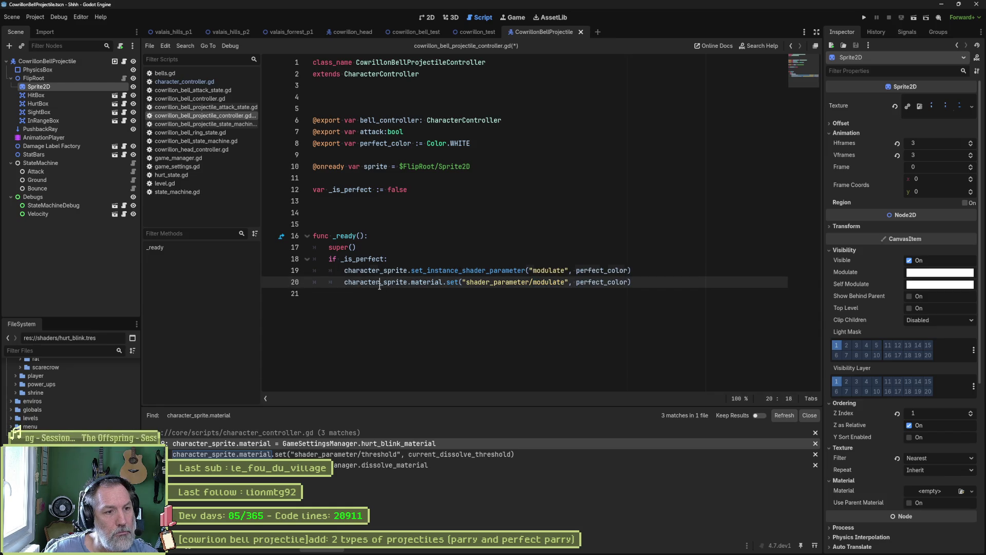
{"action": "key", "text": "ctrl+shift+k"}
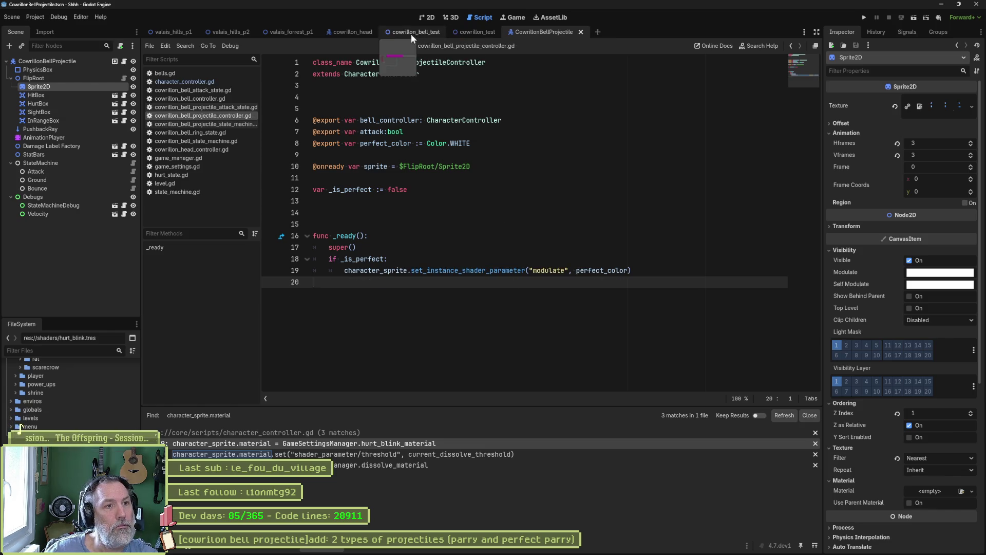
{"action": "left_click", "coordinate": [476, 32]}
{"action": "key", "text": "F6"}
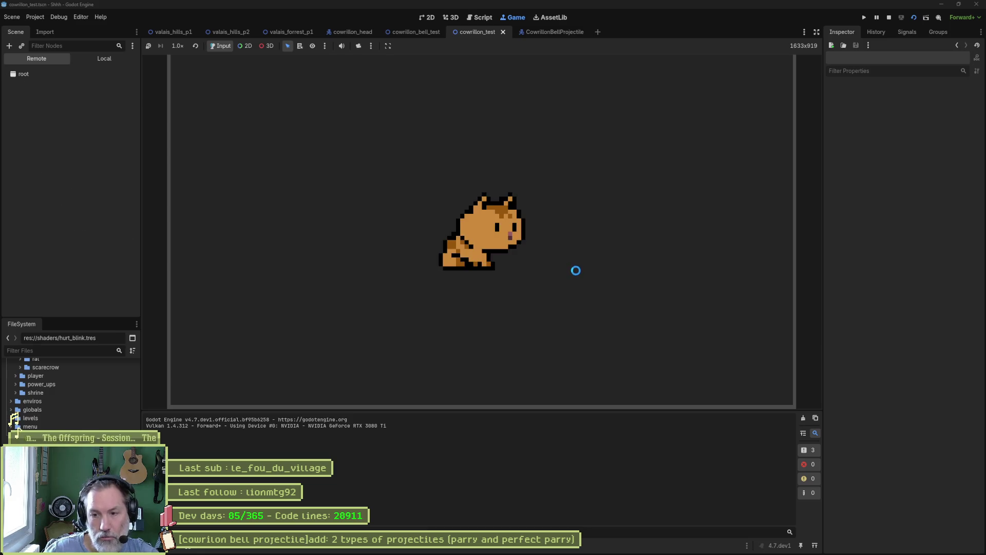
Pause the game with a bell projectile on screen and select its live Sprite2D.
{"action": "key", "text": "Right"}
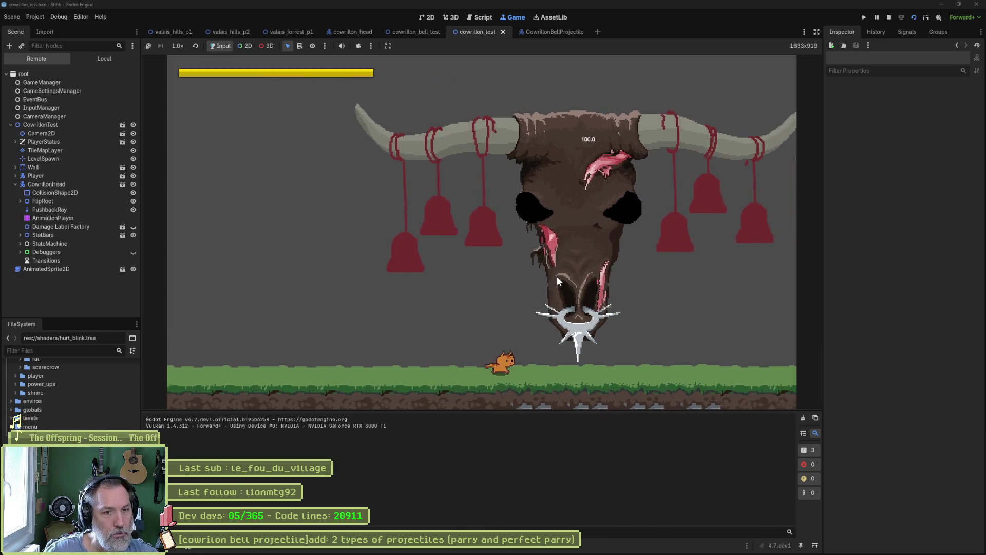
{"action": "key", "text": "Left"}
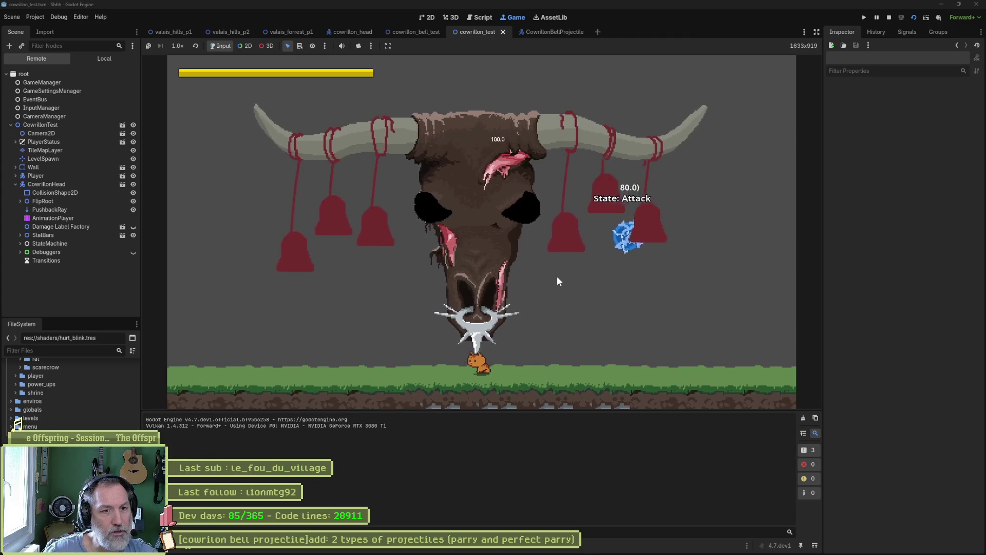
{"action": "left_click", "coordinate": [876, 17]}
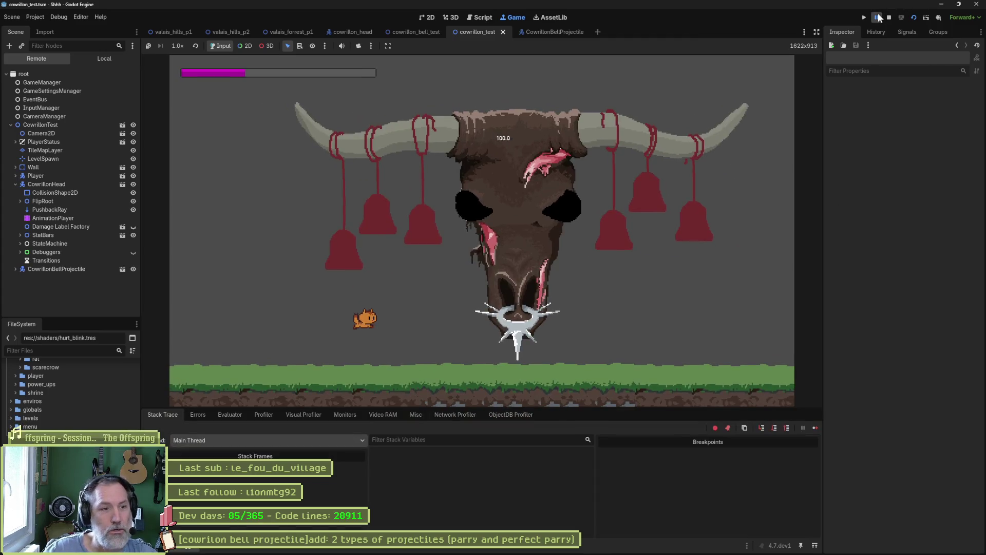
{"action": "left_click", "coordinate": [876, 17]}
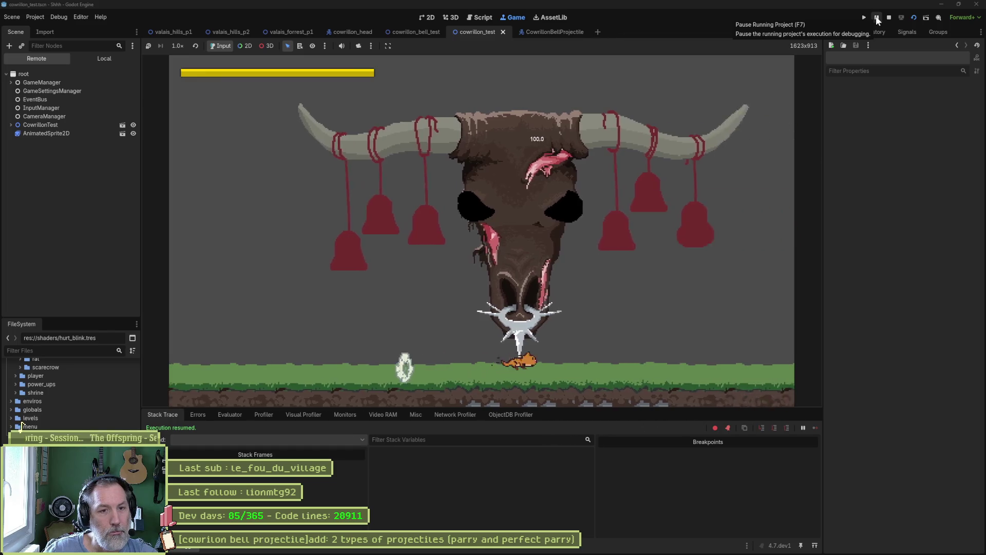
{"action": "left_click", "coordinate": [876, 17]}
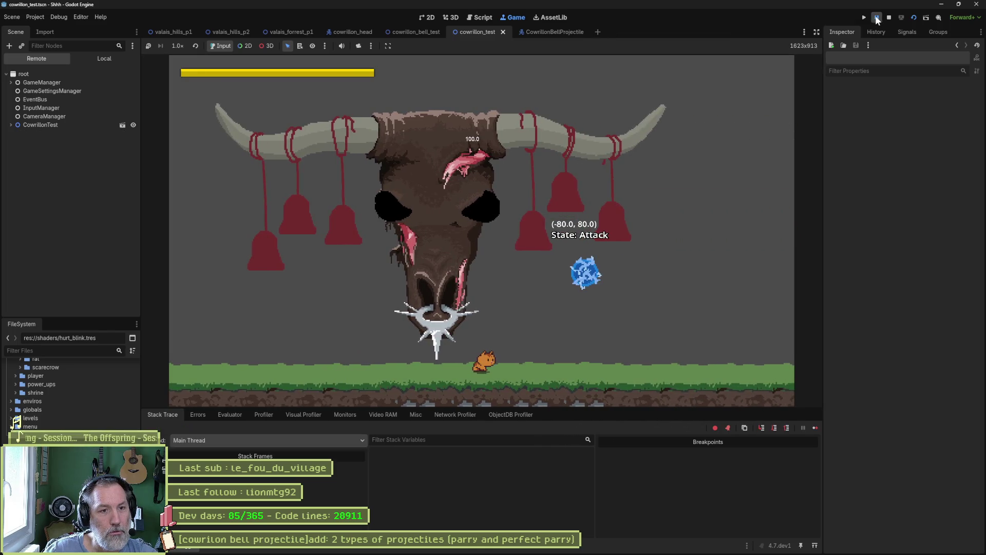
{"action": "left_click", "coordinate": [62, 124]}
{"action": "left_click", "coordinate": [75, 193]}
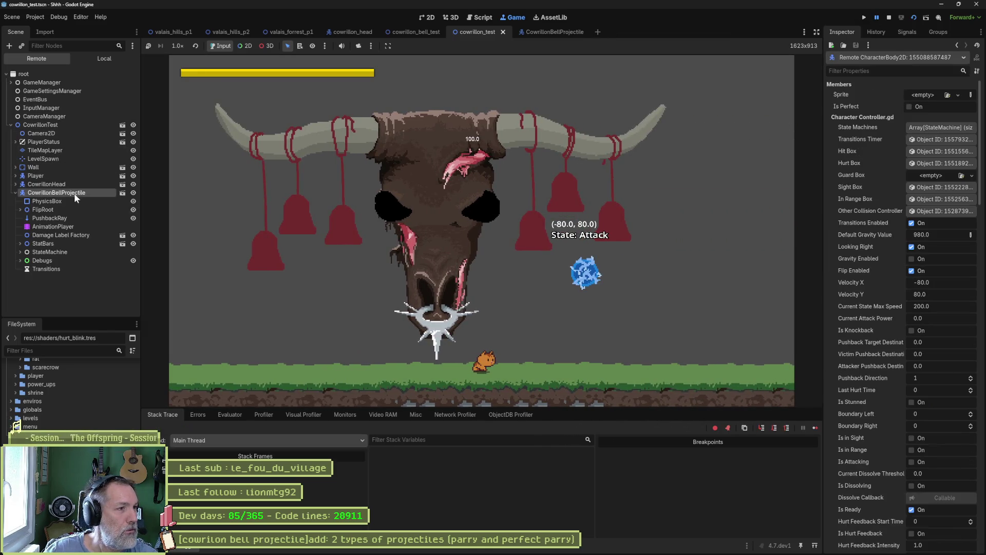
{"action": "double_click", "coordinate": [47, 209]}
{"action": "left_click", "coordinate": [56, 217]}
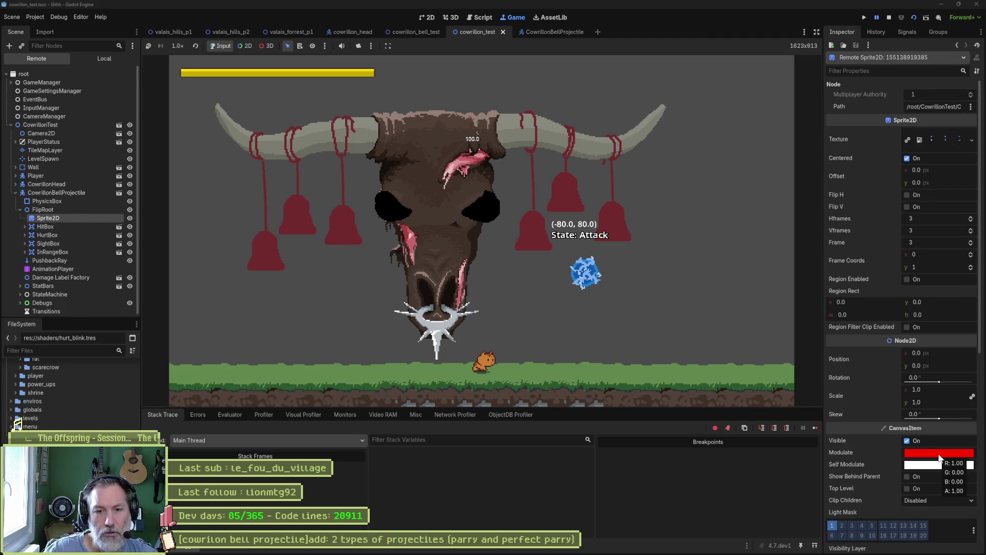
Set the sprite's Modulate instance shader parameter to red (ff0000), then stop the game.
{"action": "mouse_move", "coordinate": [942, 459]}
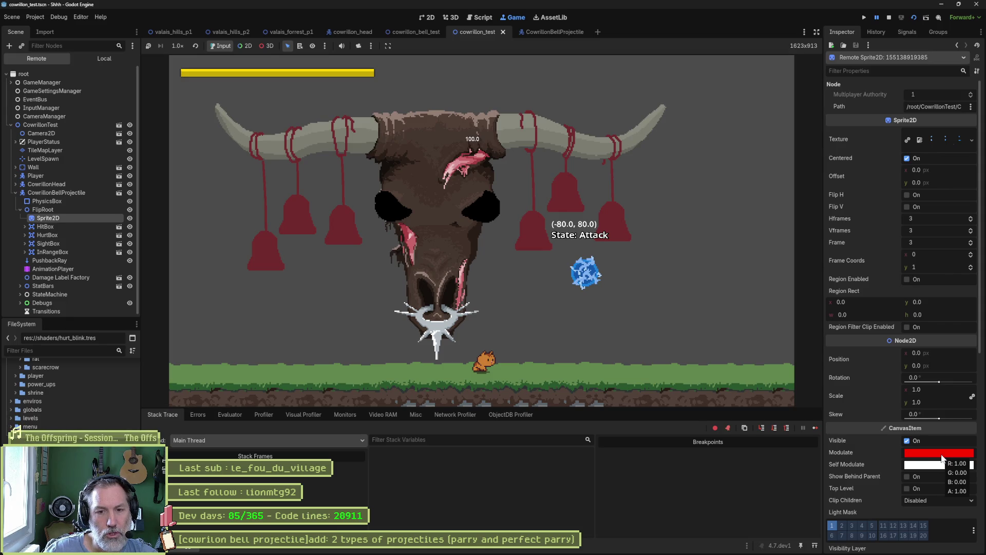
{"action": "scroll", "coordinate": [868, 340], "scroll_direction": "down", "scroll_amount": 6}
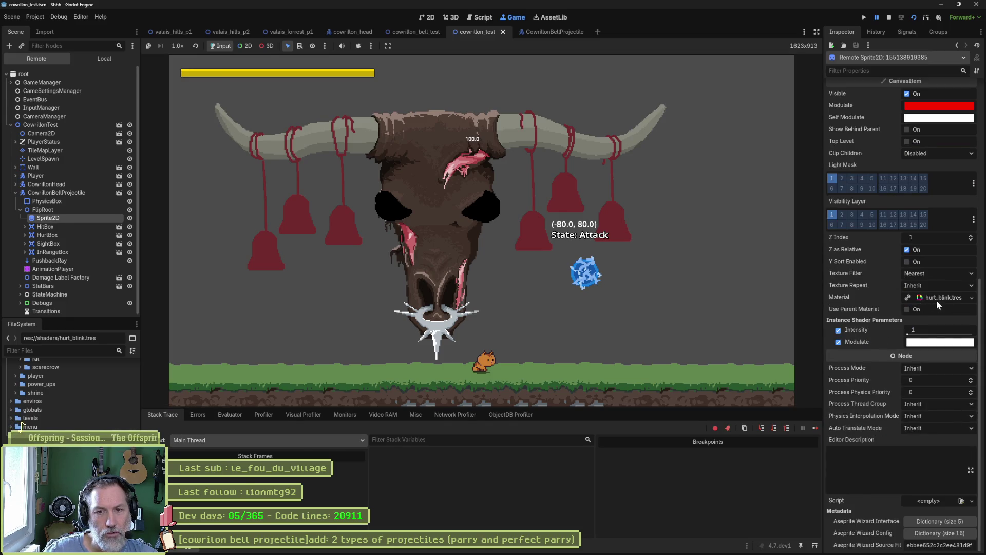
{"action": "left_click", "coordinate": [936, 301]}
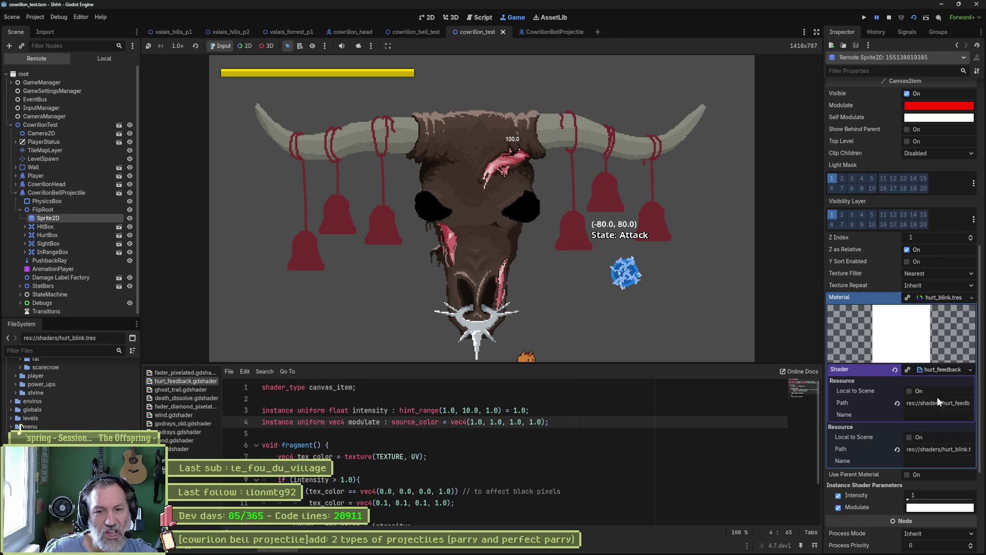
{"action": "left_click", "coordinate": [932, 367]}
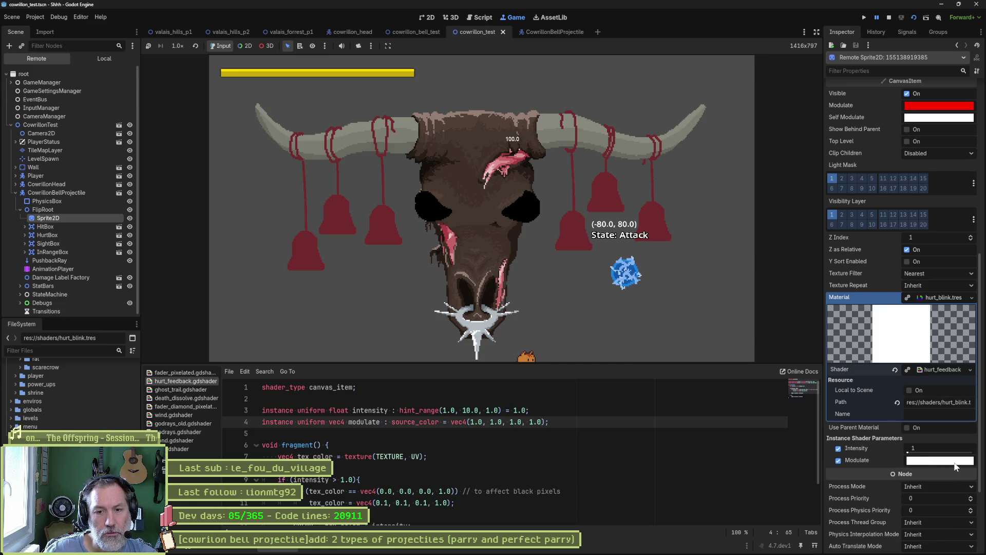
{"action": "mouse_move", "coordinate": [956, 466]}
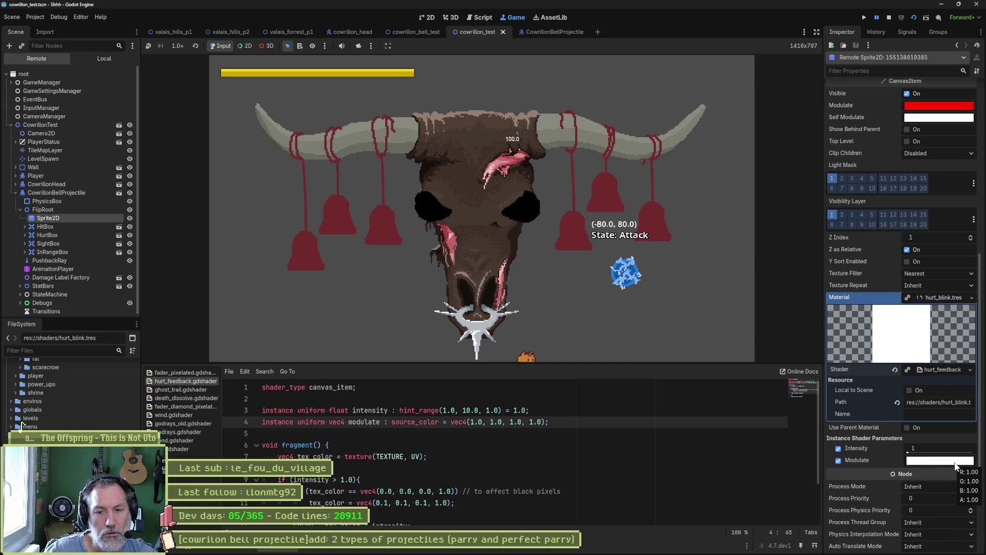
{"action": "left_click", "coordinate": [955, 463]}
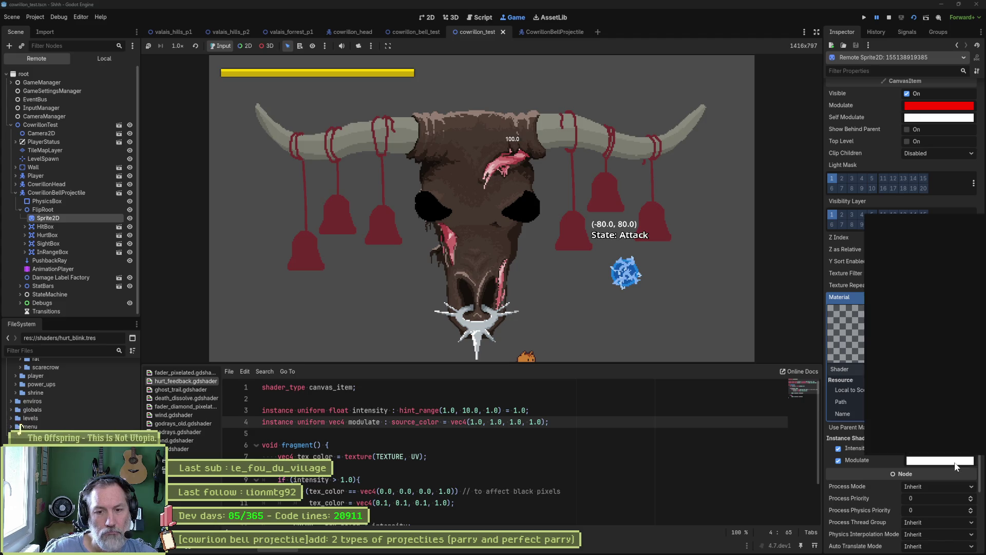
{"action": "left_click_drag", "start_coordinate": [927, 363], "coordinate": [950, 365]}
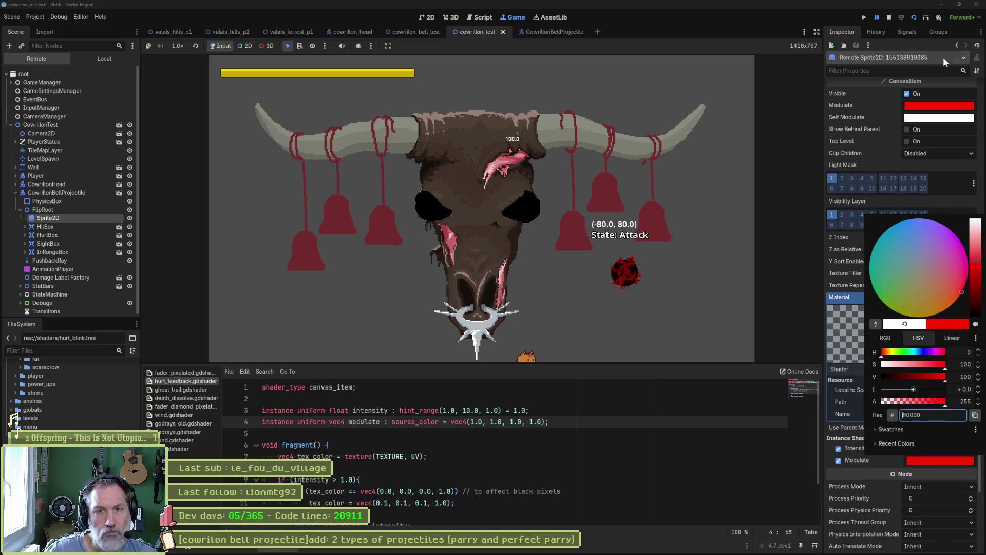
{"action": "left_click", "coordinate": [892, 18]}
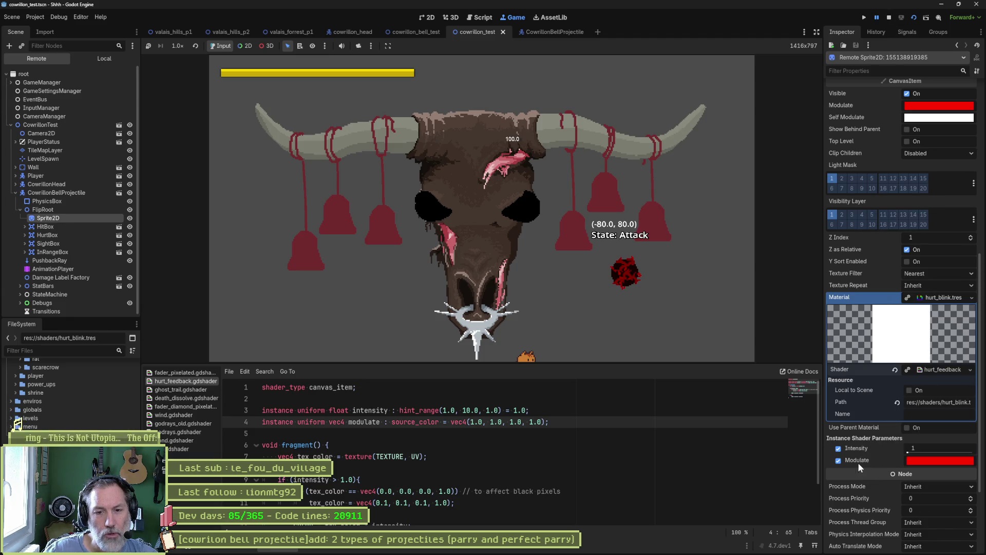
{"action": "left_click", "coordinate": [888, 19]}
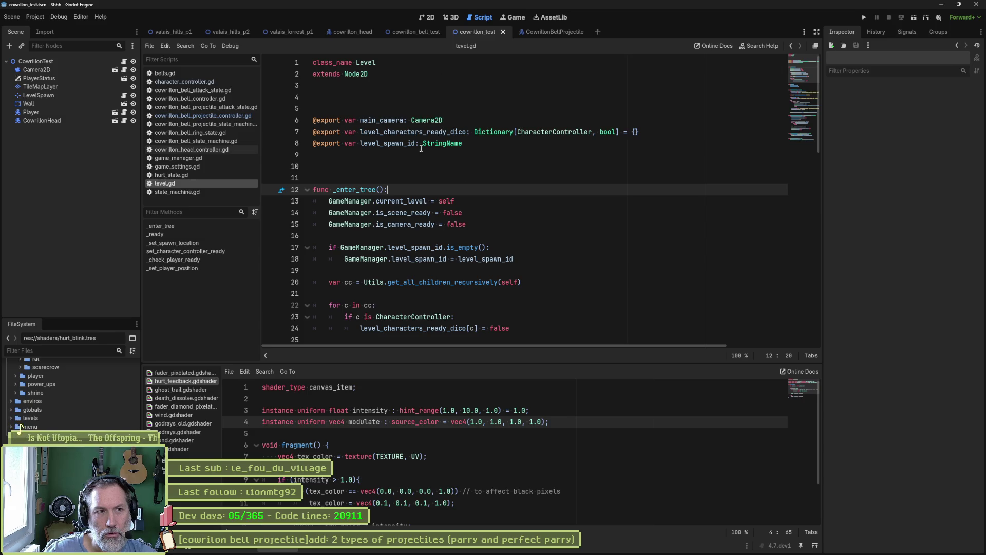
Add a breakpoint on the projectile controller's modulate line 19, run the scene, pause, and stop.
{"action": "left_click", "coordinate": [211, 116]}
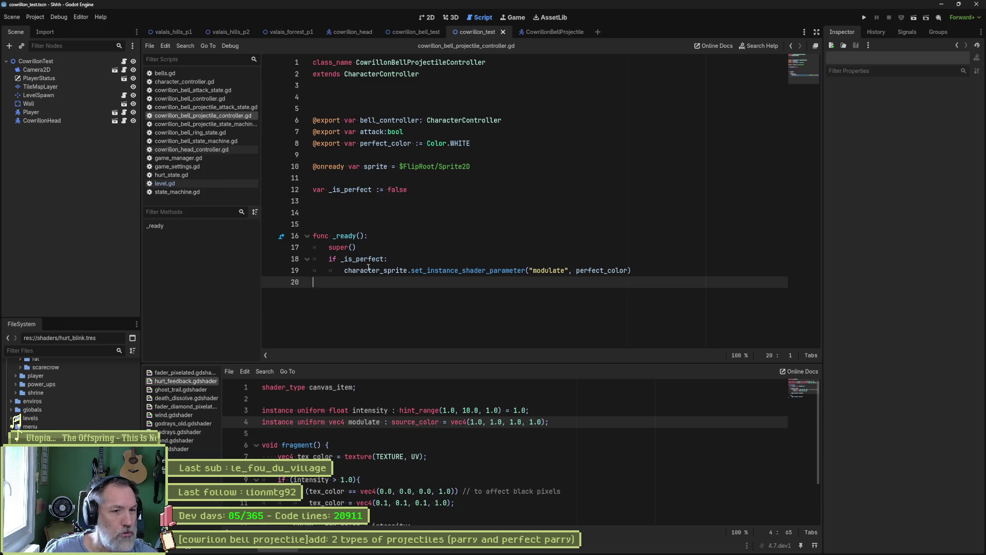
{"action": "left_click", "coordinate": [269, 271]}
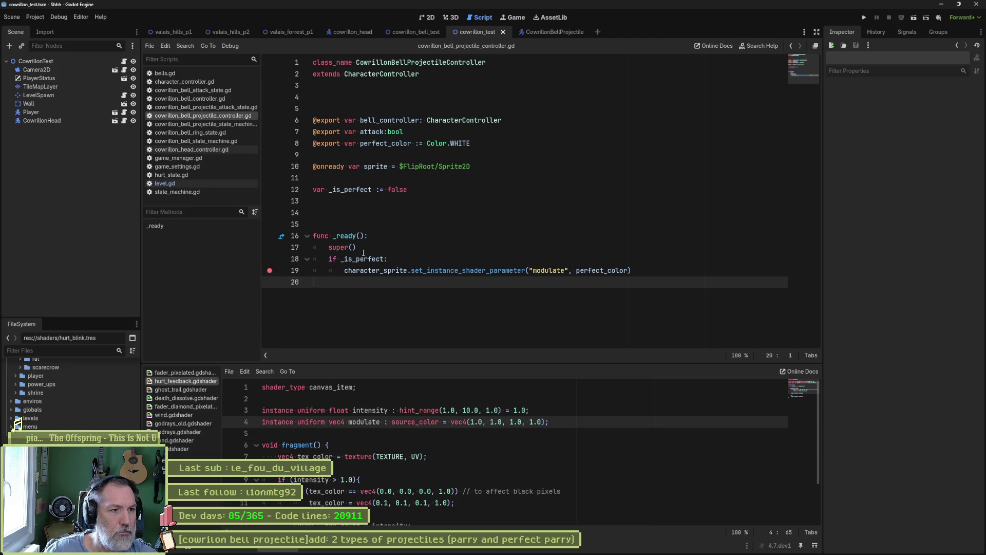
{"action": "left_click", "coordinate": [864, 17]}
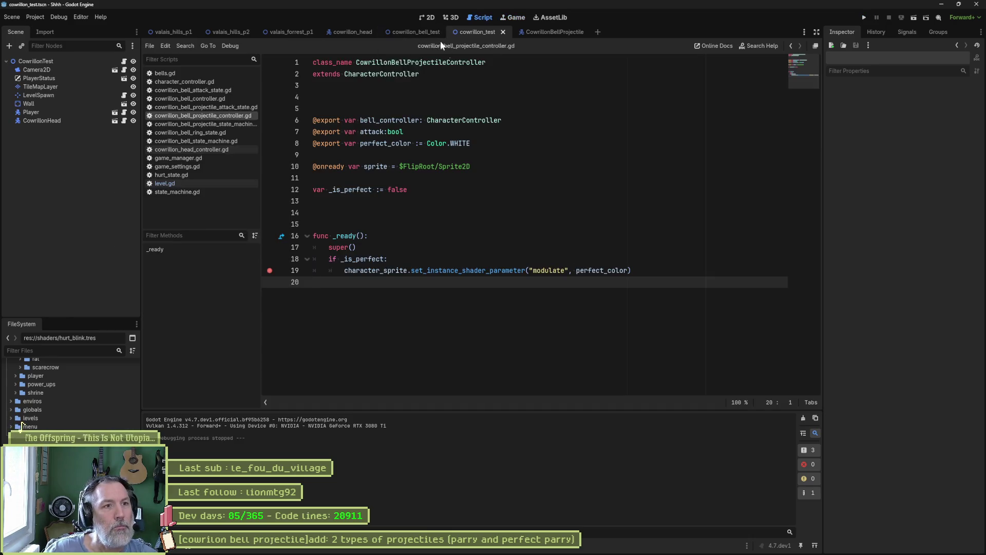
{"action": "key", "text": "F6"}
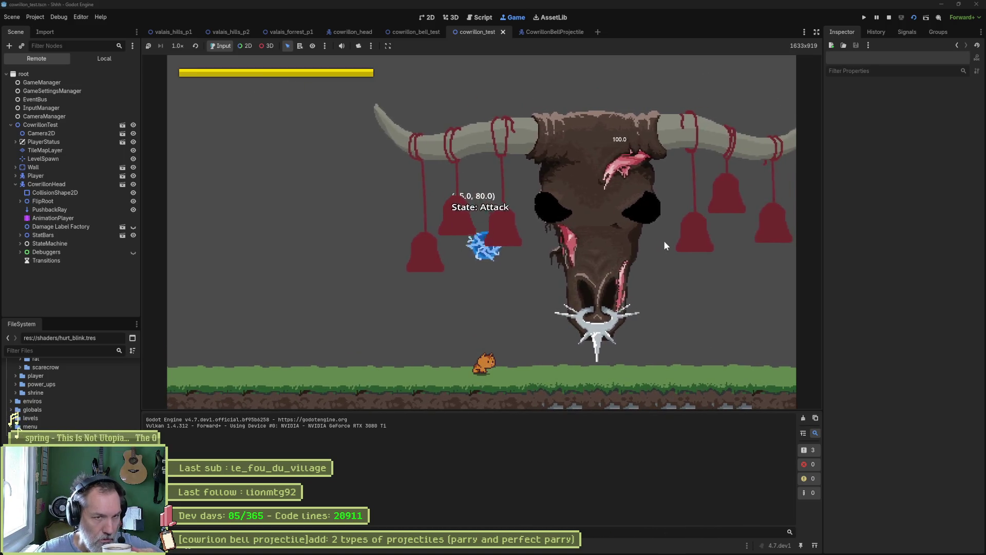
{"action": "left_click", "coordinate": [877, 20]}
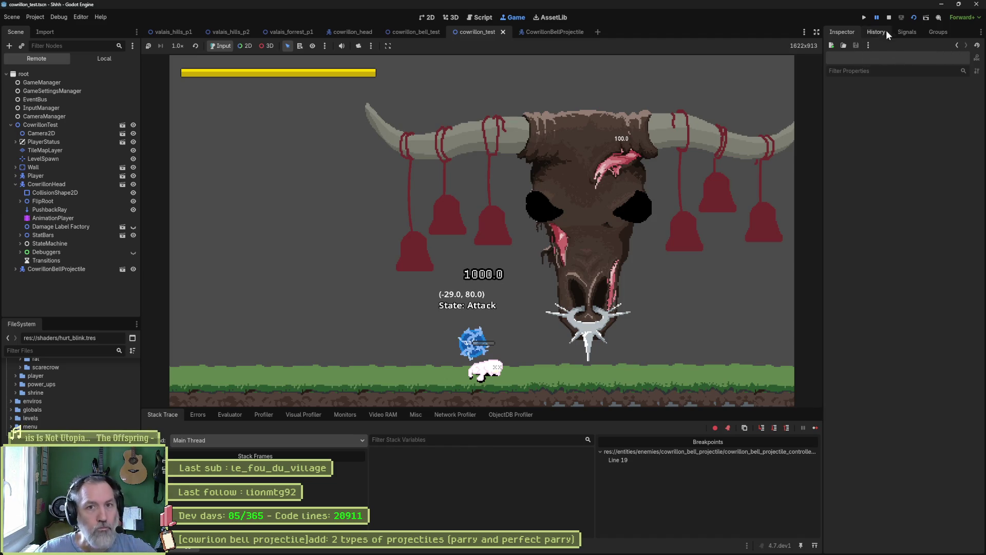
{"action": "left_click", "coordinate": [890, 17]}
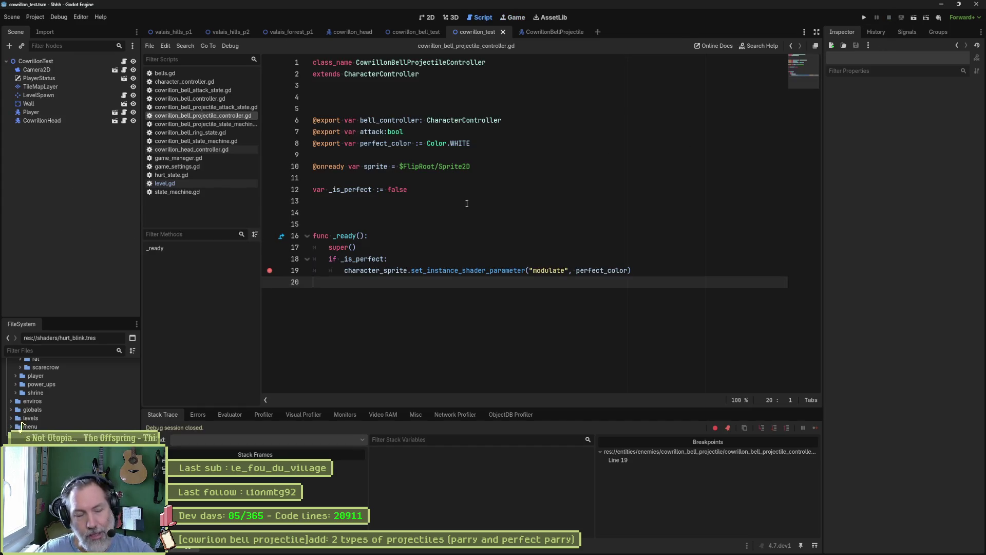
Breakpoint line 18, run to see _is_perfect is false, then stop and clear both breakpoints.
{"action": "double_click", "coordinate": [367, 259]}
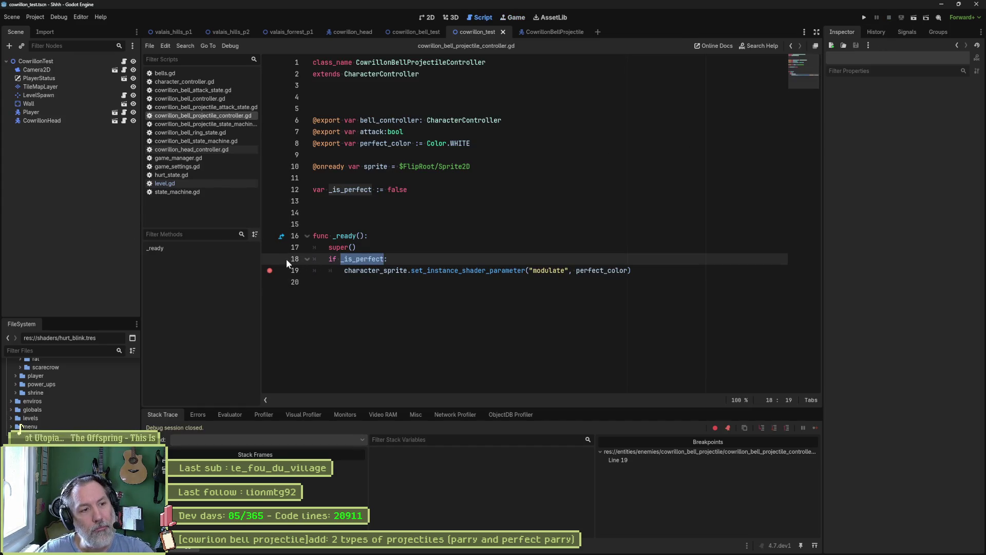
{"action": "left_click", "coordinate": [270, 259]}
{"action": "key", "text": "F6"}
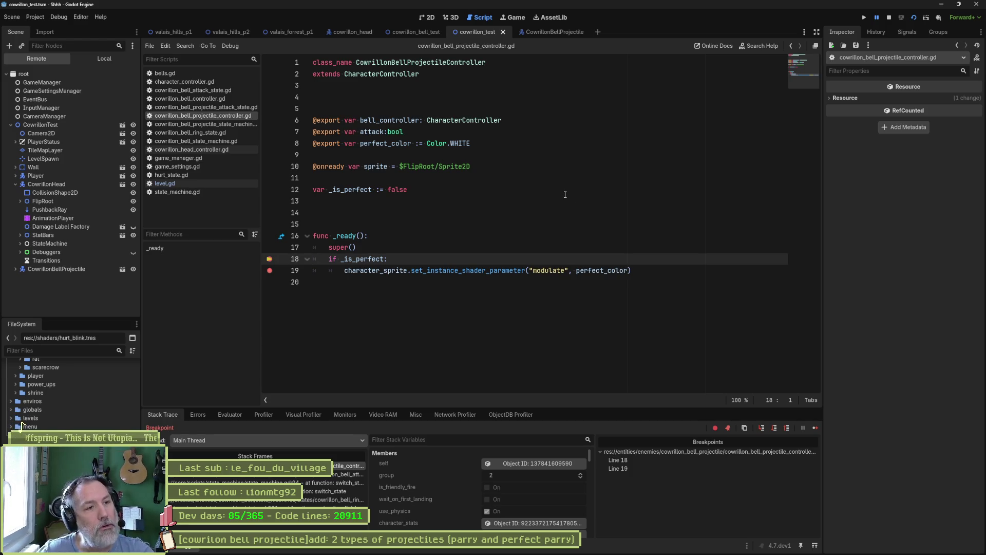
{"action": "mouse_move", "coordinate": [370, 259]}
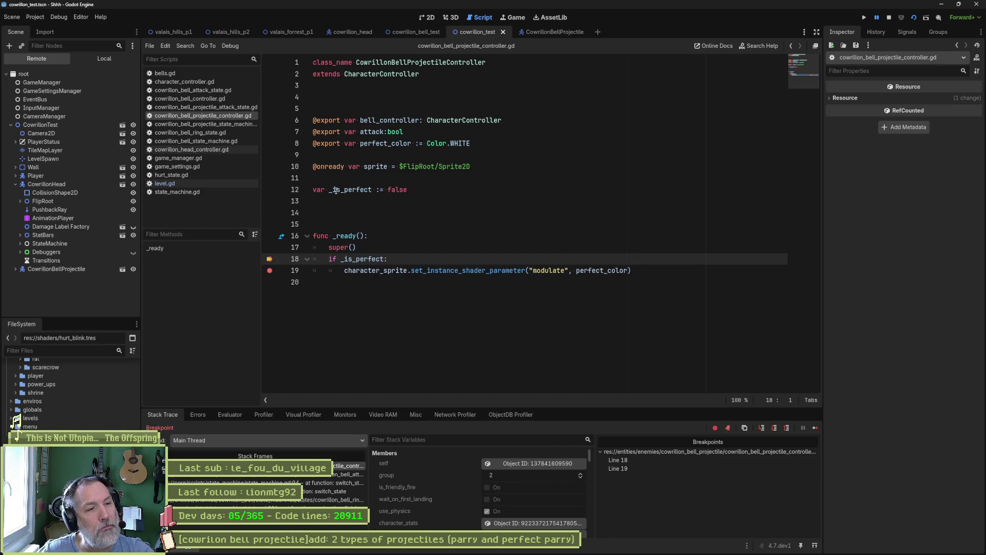
{"action": "mouse_move", "coordinate": [335, 190]}
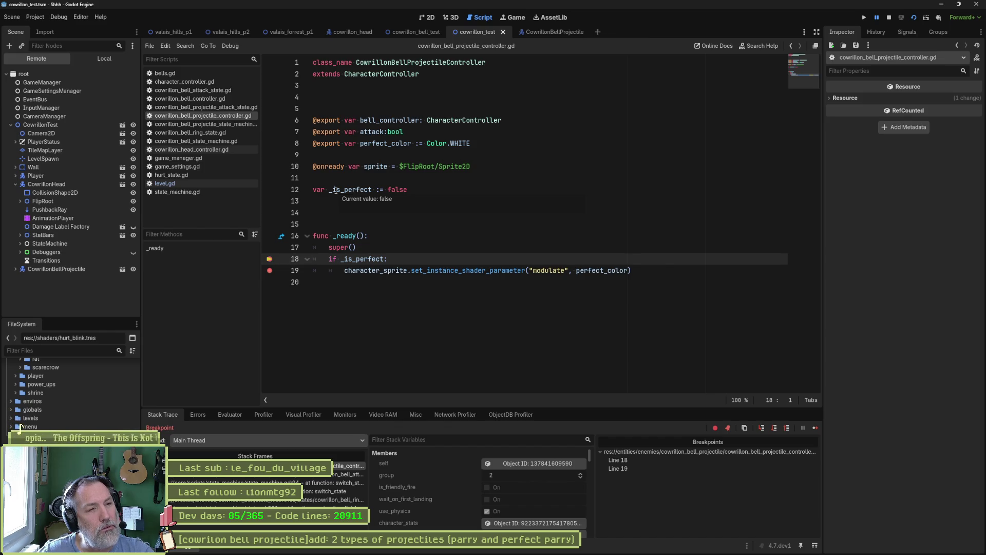
{"action": "left_click", "coordinate": [889, 18]}
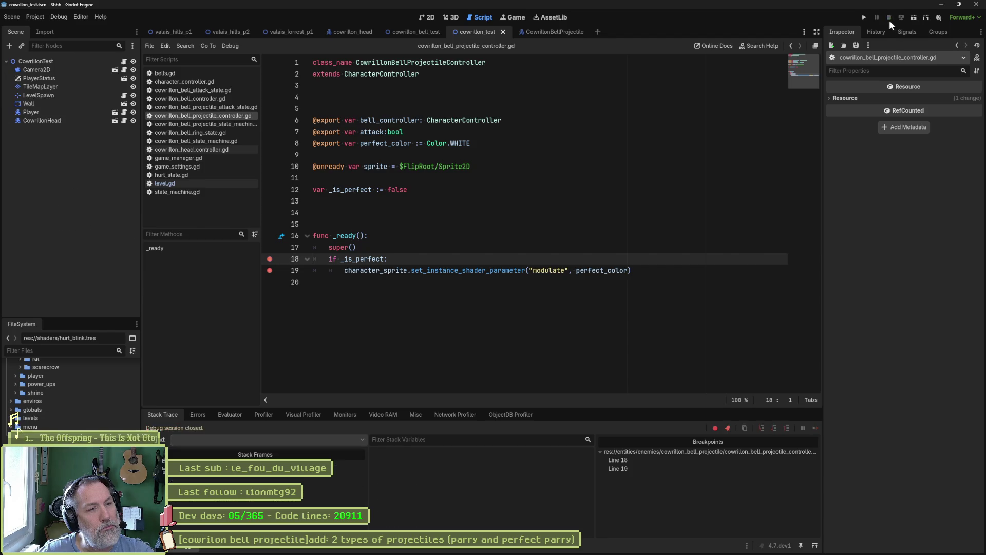
{"action": "left_click", "coordinate": [269, 259]}
{"action": "left_click", "coordinate": [269, 270]}
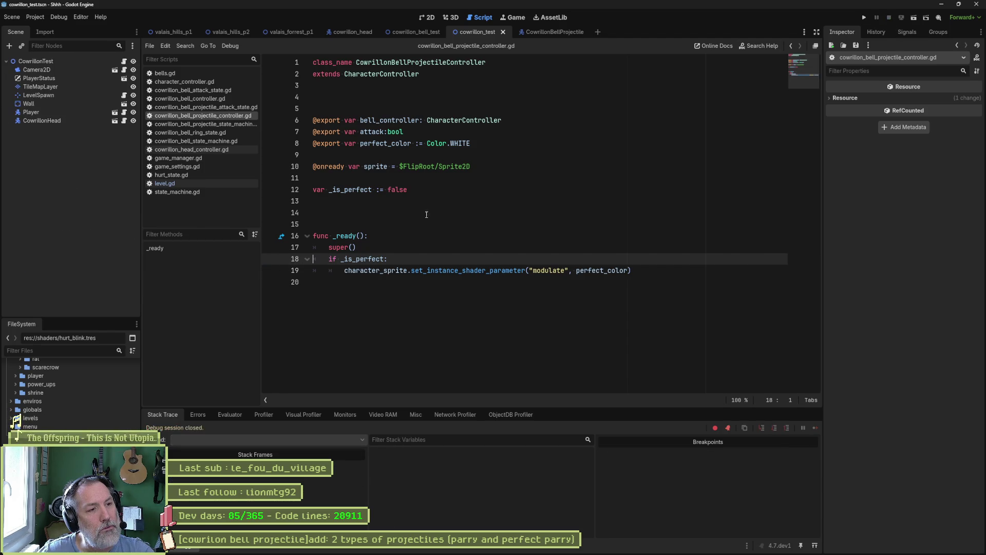
Close cowrillon_bell_ring_state.gd and select is_projectile_perfect in the line 22 assignment.
{"action": "left_click", "coordinate": [210, 132]}
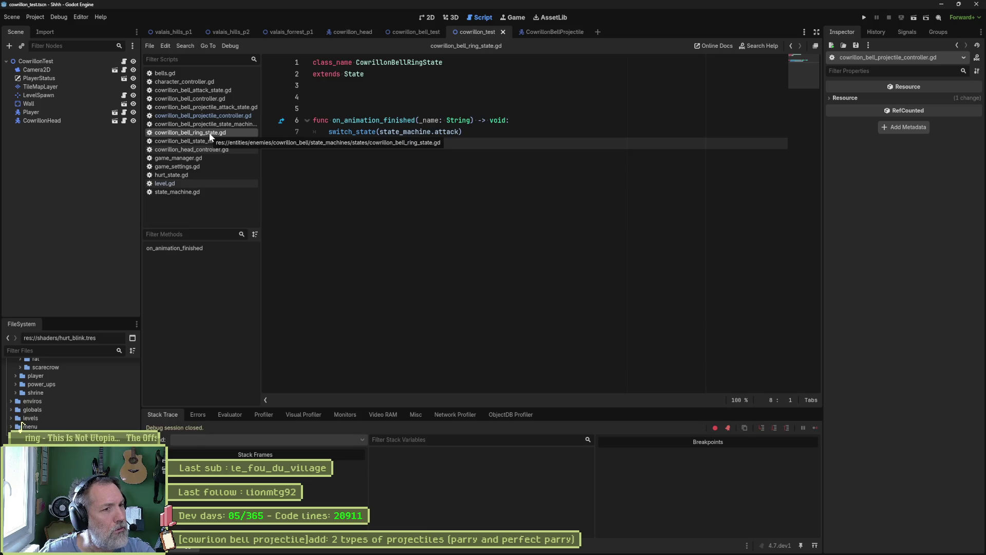
{"action": "middle_click", "coordinate": [209, 132]}
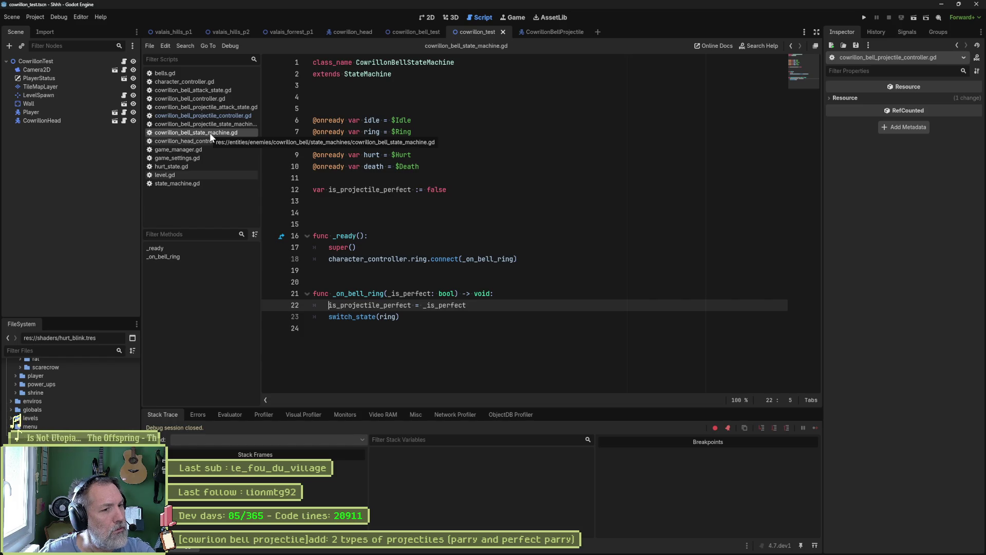
{"action": "left_click", "coordinate": [355, 316]}
{"action": "left_click", "coordinate": [368, 305]}
{"action": "double_click", "coordinate": [368, 305]}
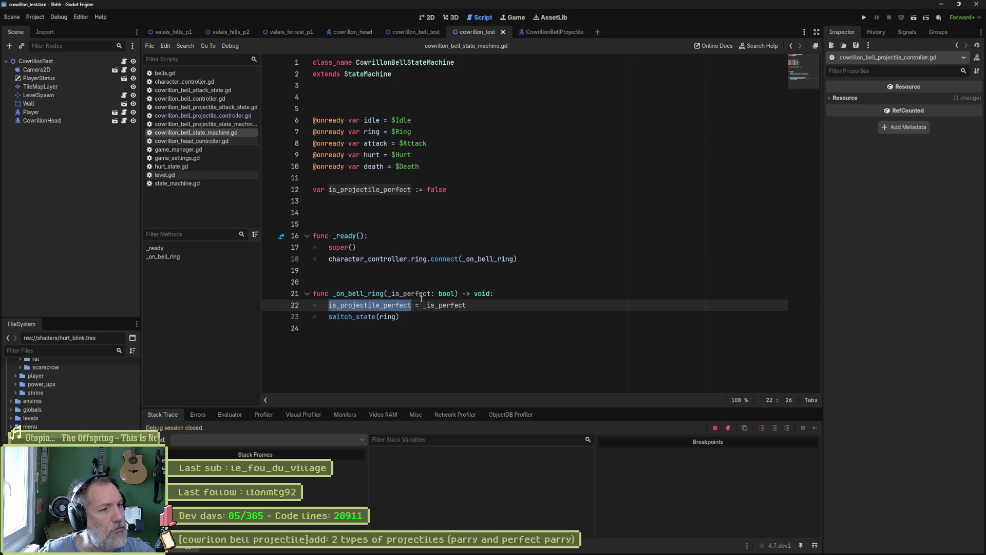
Replace _is_perfect in the projectile controller's line 18 condition with is_projectile_perfect.
{"action": "left_click", "coordinate": [229, 116]}
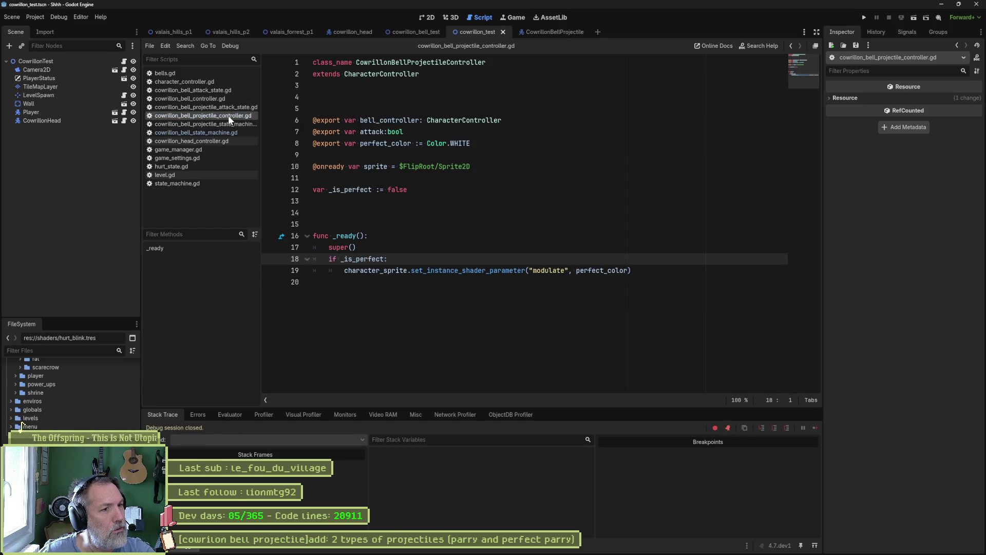
{"action": "double_click", "coordinate": [383, 259]}
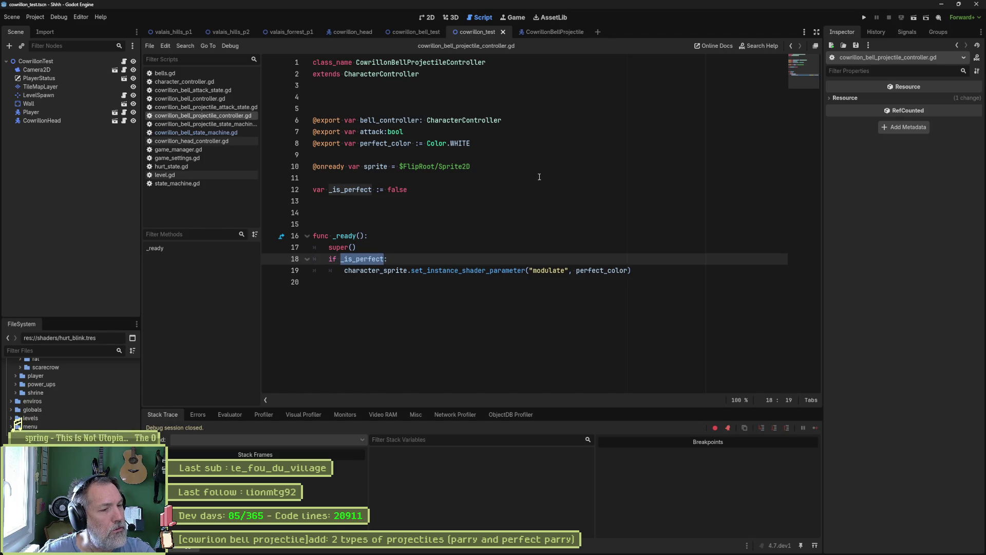
{"action": "type", "text": "is_projectile_perfect"}
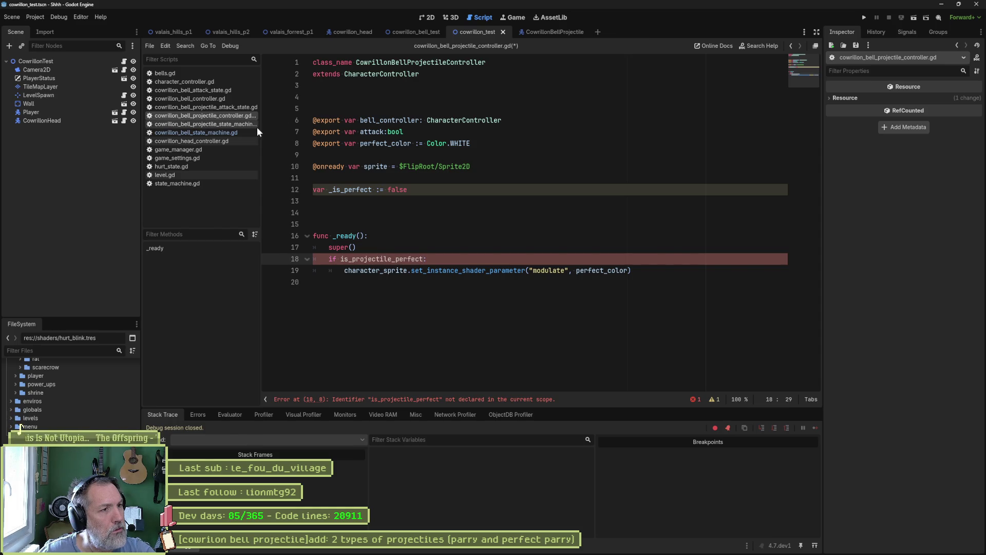
Close the state machine, hurt state, game settings, game manager, bell head and projectile state machine scripts.
{"action": "left_click", "coordinate": [196, 174]}
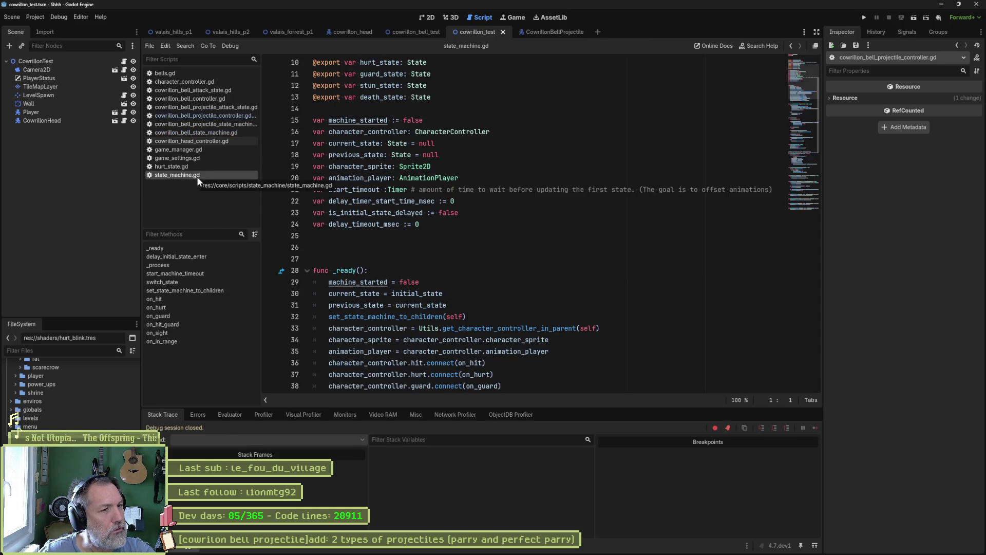
{"action": "middle_click", "coordinate": [196, 177]}
{"action": "left_click", "coordinate": [190, 168]}
{"action": "middle_click", "coordinate": [190, 168]}
{"action": "left_click", "coordinate": [195, 159]}
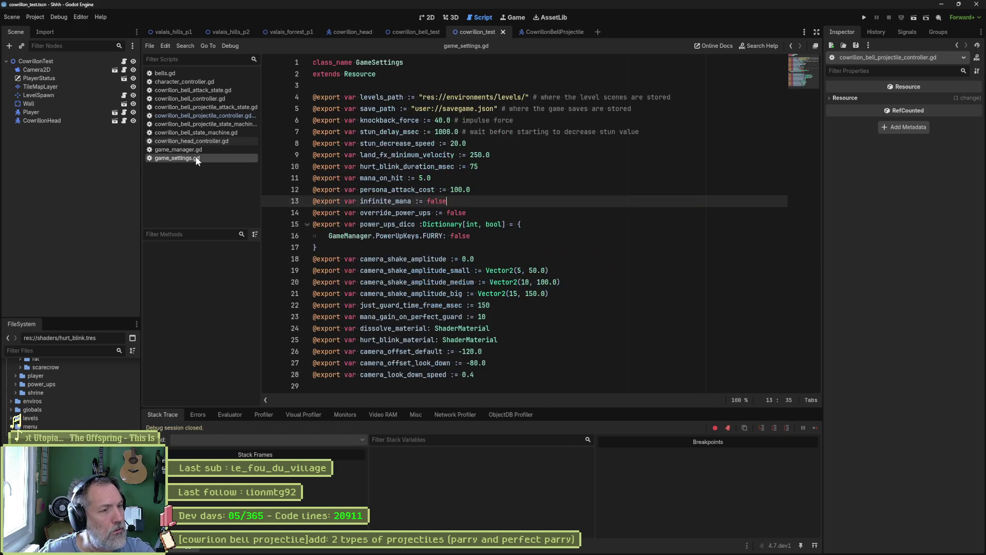
{"action": "middle_click", "coordinate": [196, 158]}
{"action": "middle_click", "coordinate": [196, 150]}
{"action": "left_click", "coordinate": [199, 141]}
{"action": "middle_click", "coordinate": [199, 141]}
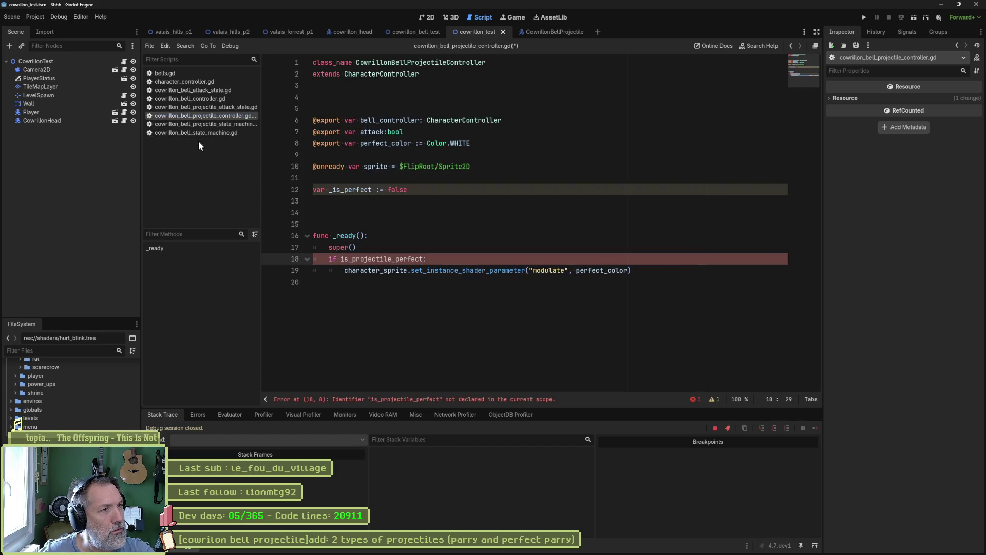
{"action": "left_click", "coordinate": [202, 132]}
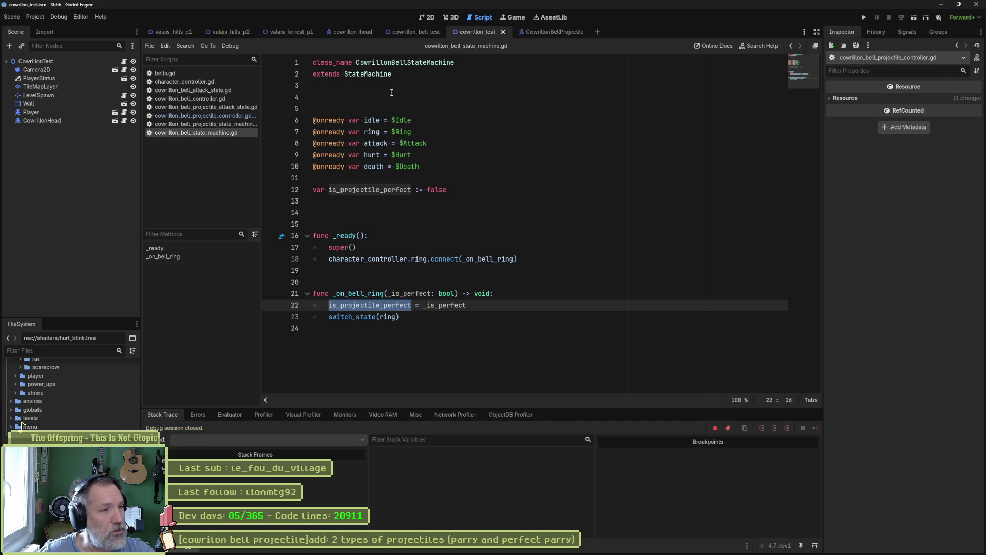
{"action": "left_click", "coordinate": [225, 124]}
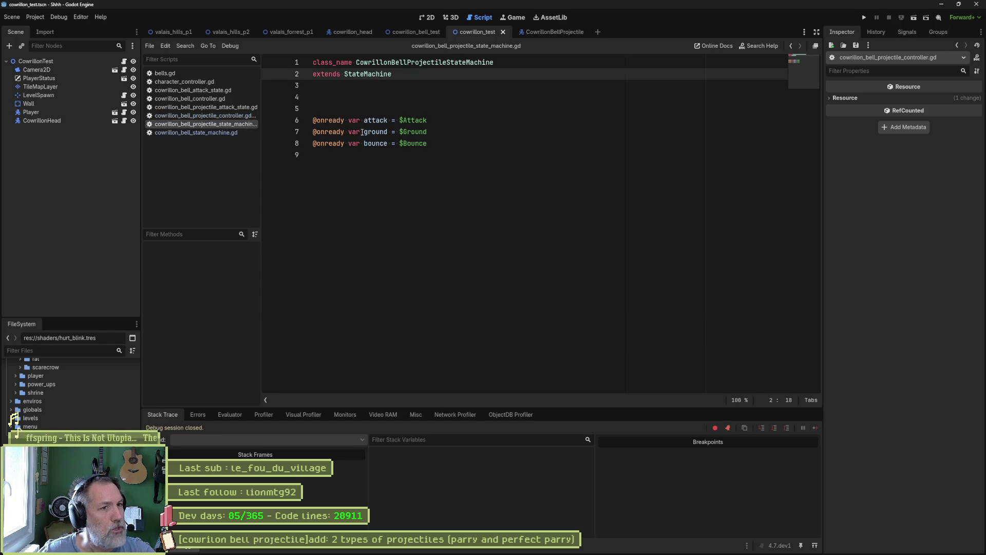
{"action": "middle_click", "coordinate": [226, 125]}
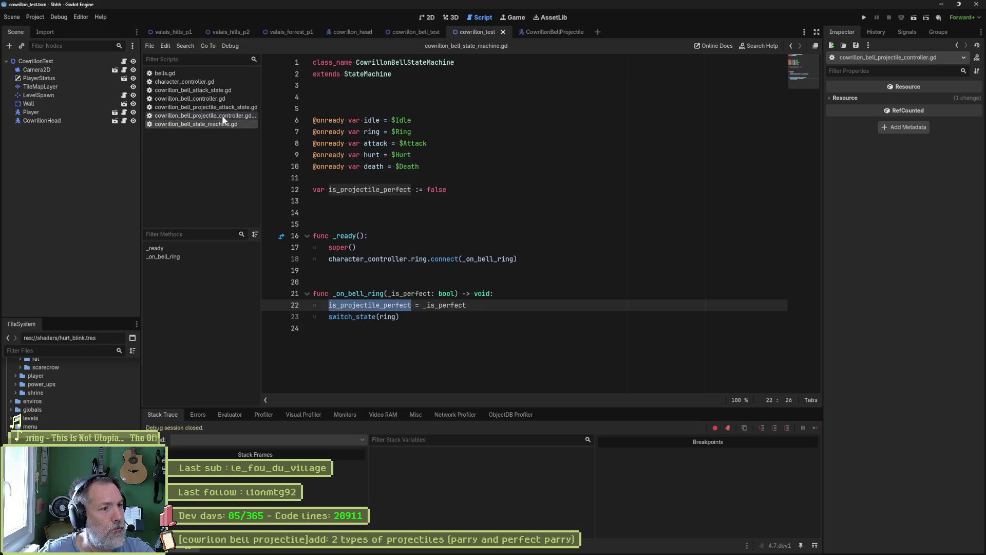
Try a state_machines. prefix on line 18, remove it, then select the bell state machine's is_projectile_perfect declaration.
{"action": "left_click", "coordinate": [340, 259]}
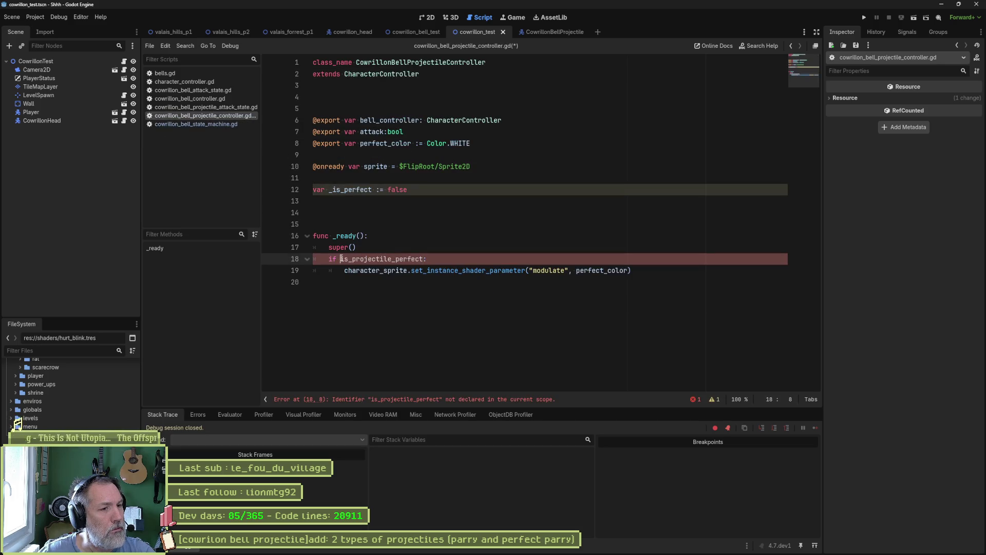
{"action": "type", "text": "state_machines."}
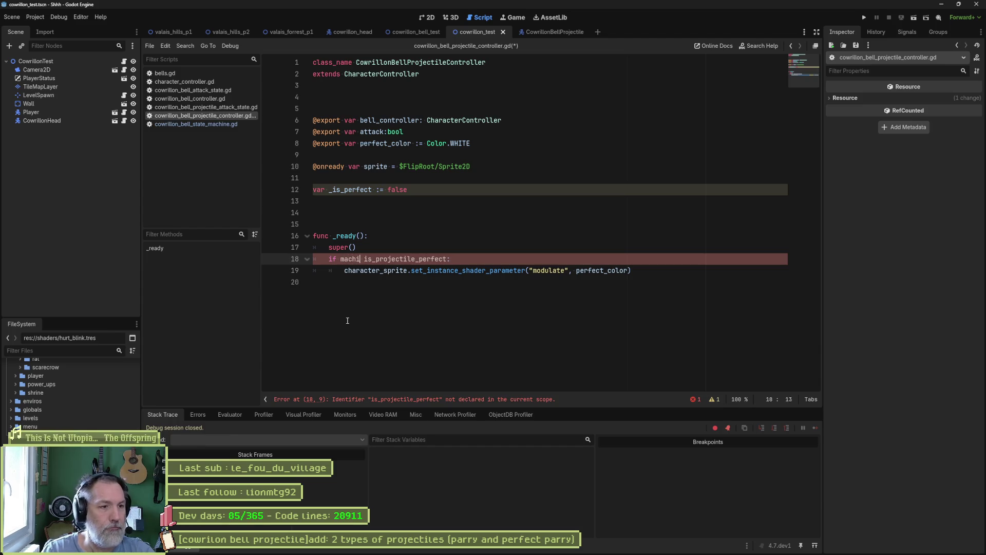
{"action": "key", "text": "Delete"}
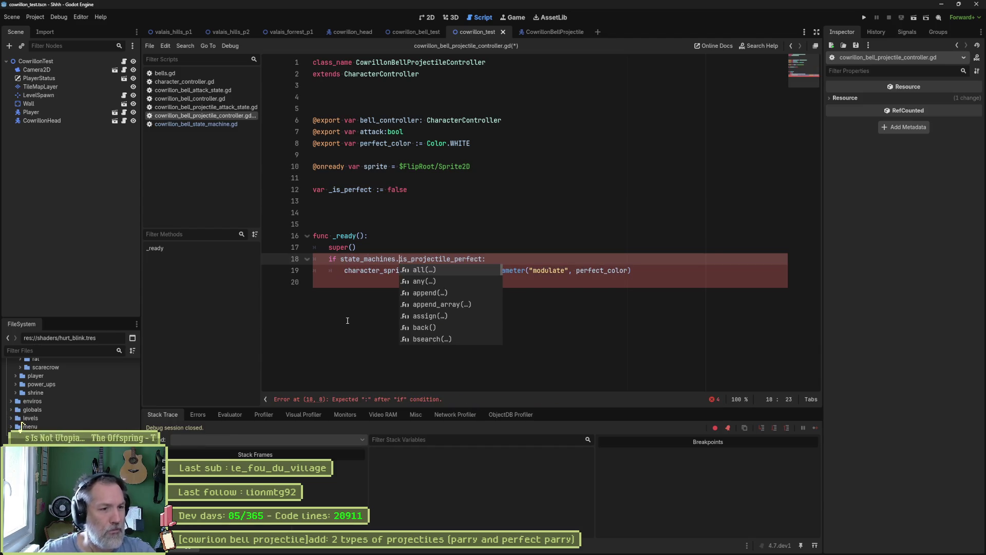
{"action": "left_click", "coordinate": [378, 303]}
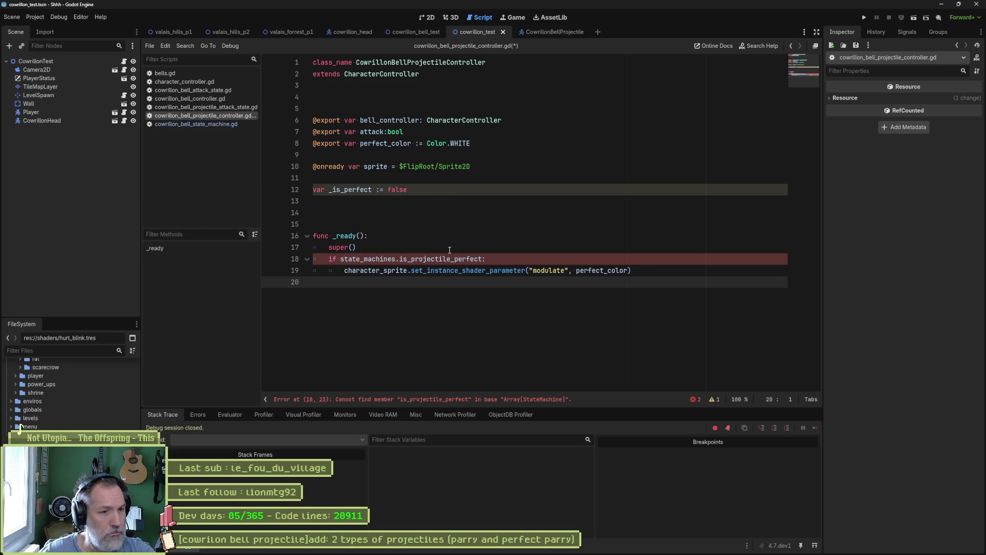
{"action": "left_click", "coordinate": [396, 258]}
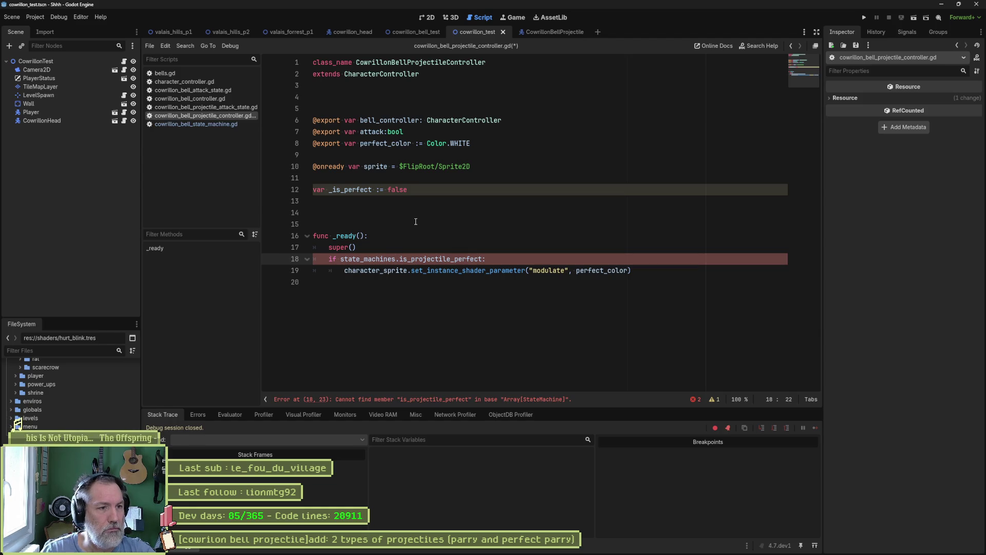
{"action": "key", "text": "BackSpace"}
{"action": "key", "text": "BackSpace"}
{"action": "key", "text": "BackSpace"}
{"action": "key", "text": "Delete"}
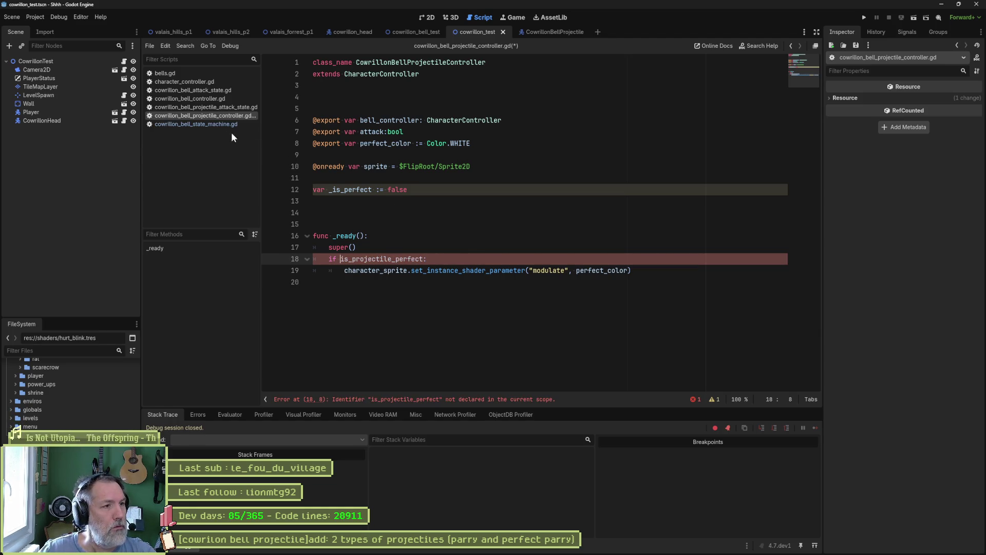
{"action": "left_click", "coordinate": [212, 124]}
{"action": "left_click_drag", "start_coordinate": [458, 190], "coordinate": [460, 170]}
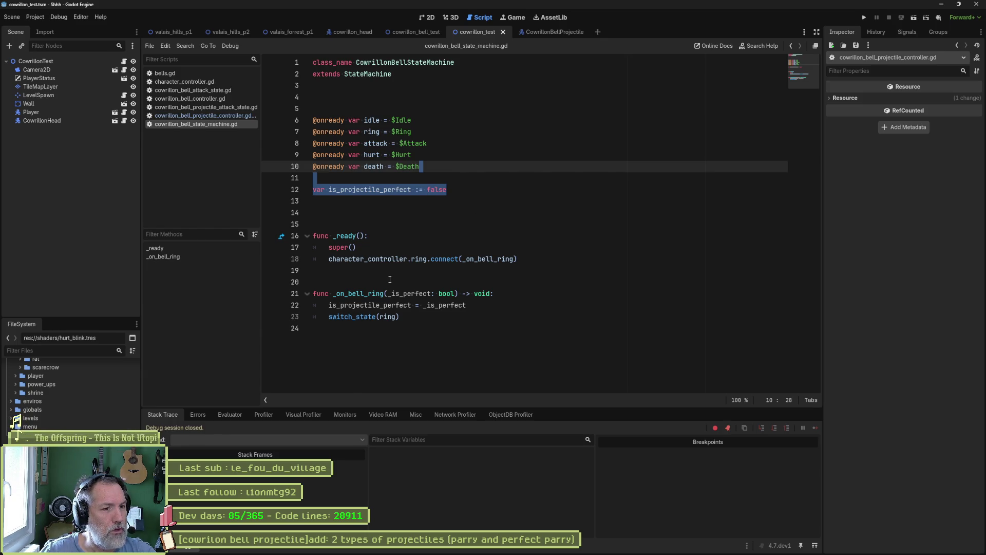
Delete the is_projectile_perfect declaration and prefix line 20's assignment with character_controller.
{"action": "key", "text": "Delete"}
{"action": "left_click", "coordinate": [329, 282]}
{"action": "type", "text": "c"}
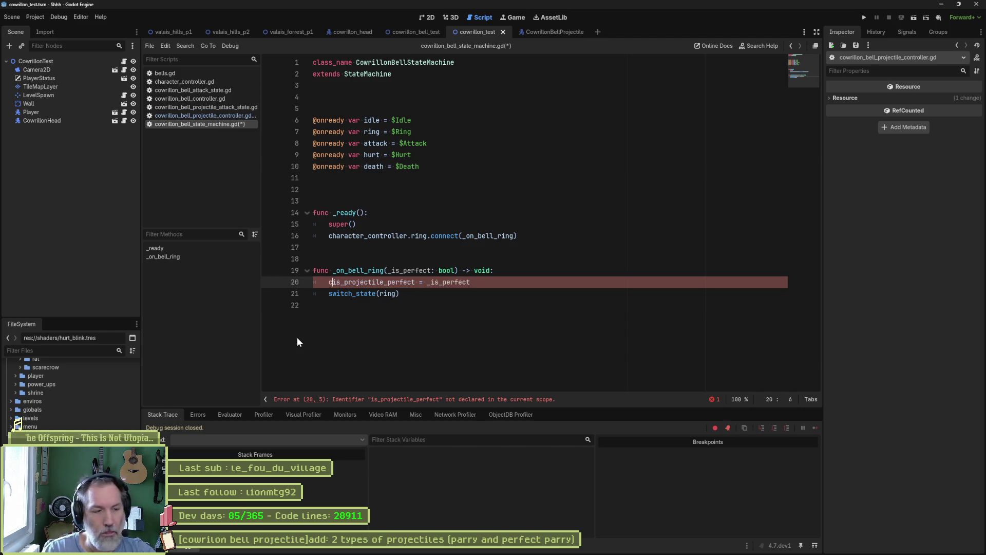
{"action": "type", "text": "haracter_controlle"}
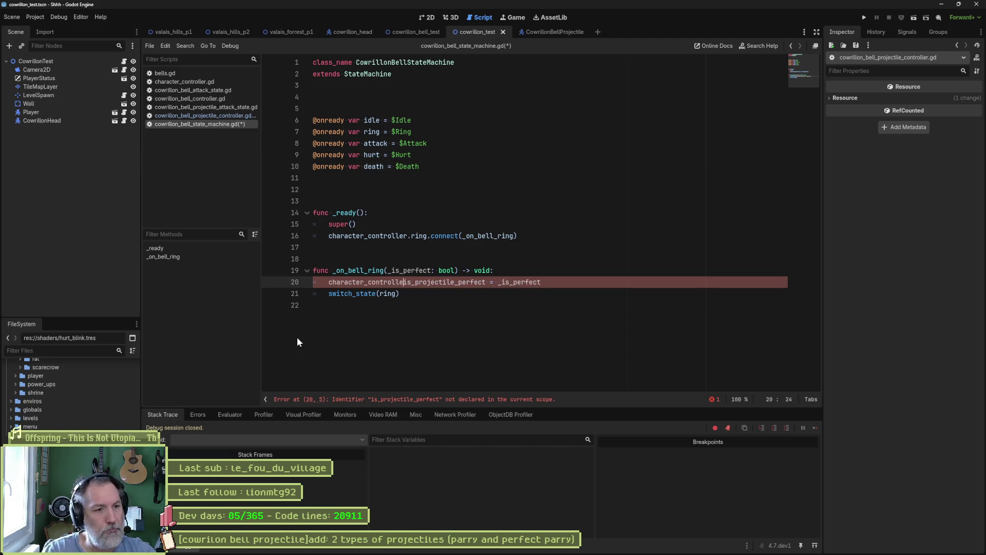
{"action": "type", "text": "r."}
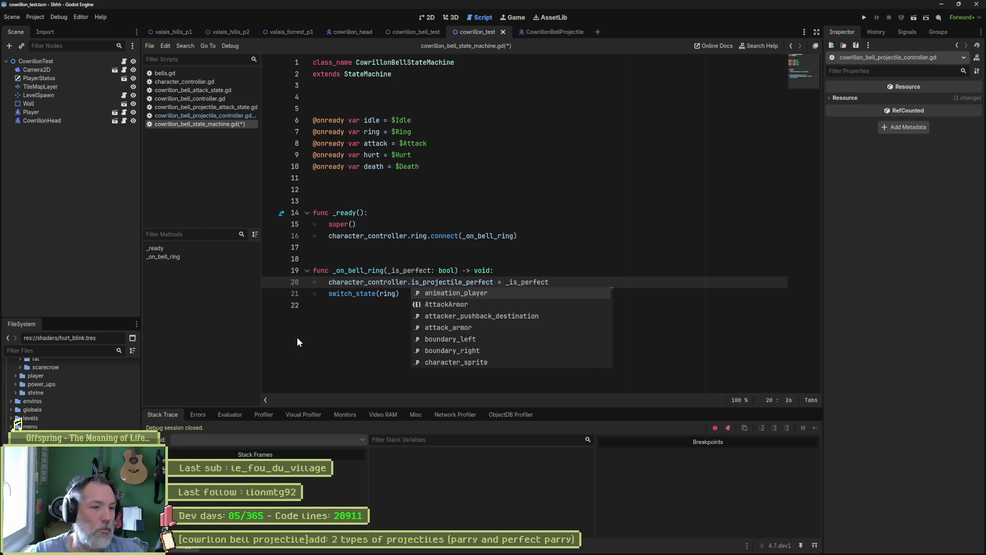
Remove the extra blank line in cowrillon_bell_controller.gd and save it.
{"action": "left_click", "coordinate": [214, 98]}
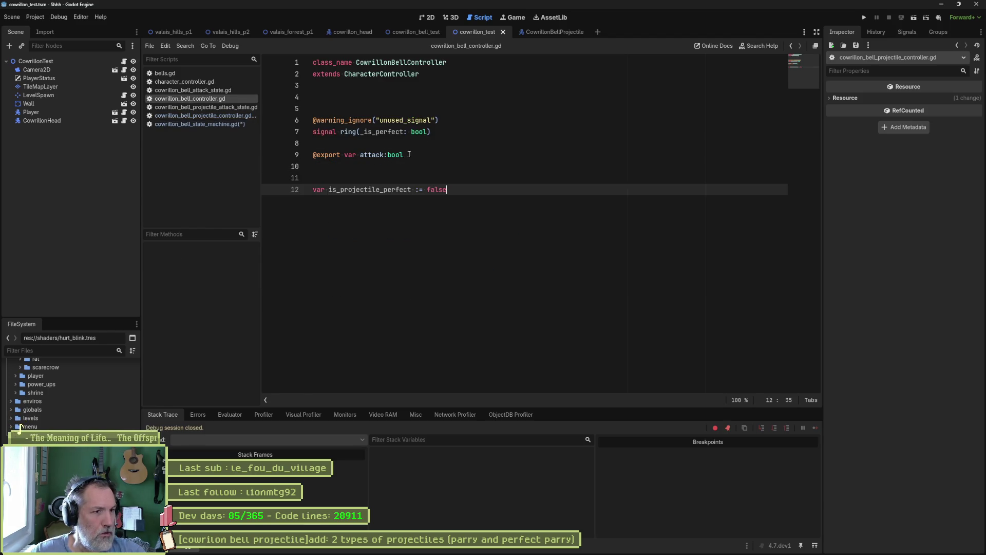
{"action": "left_click", "coordinate": [463, 166]}
{"action": "key", "text": "Delete"}
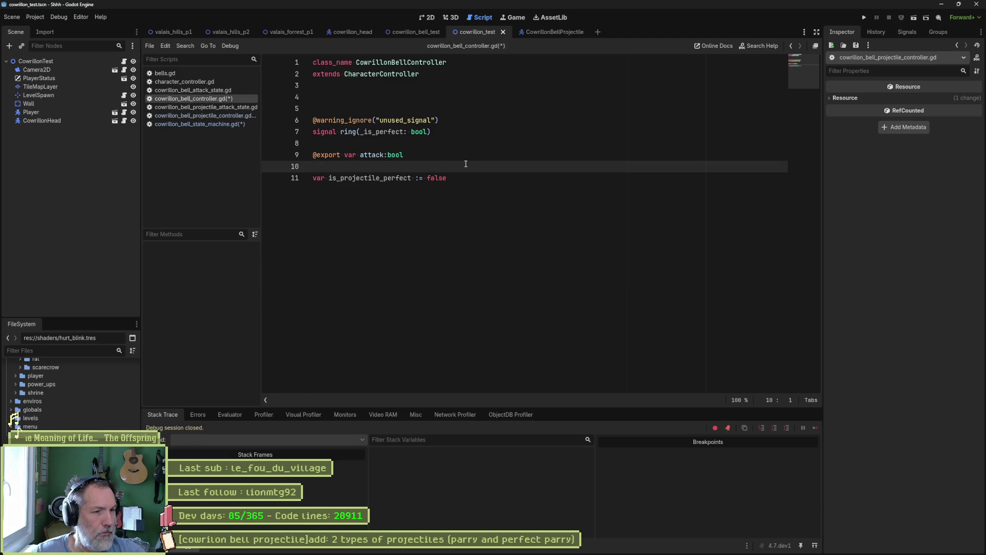
{"action": "key", "text": "ctrl+s"}
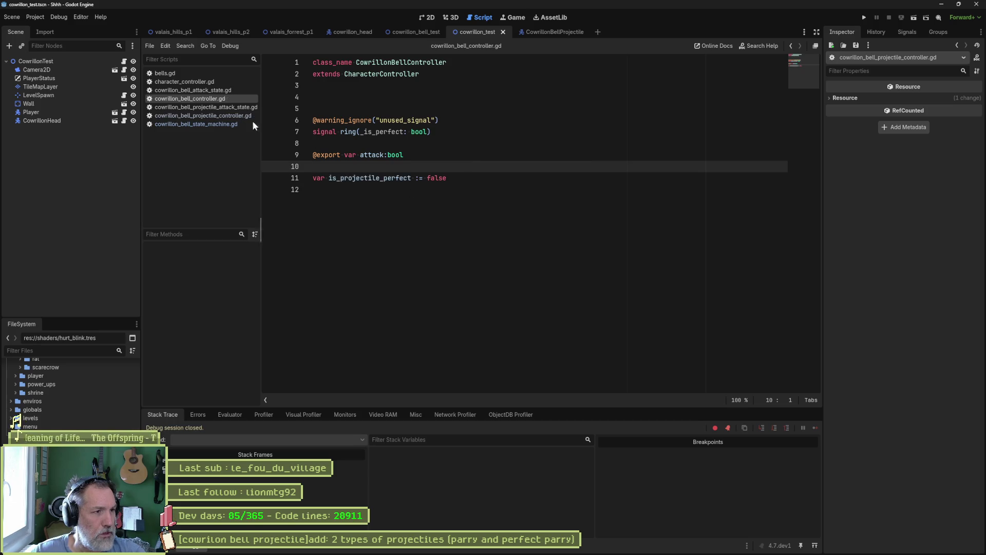
Close the projectile attack state script and delete the projectile controller's unused _is_perfect variable.
{"action": "left_click", "coordinate": [228, 107]}
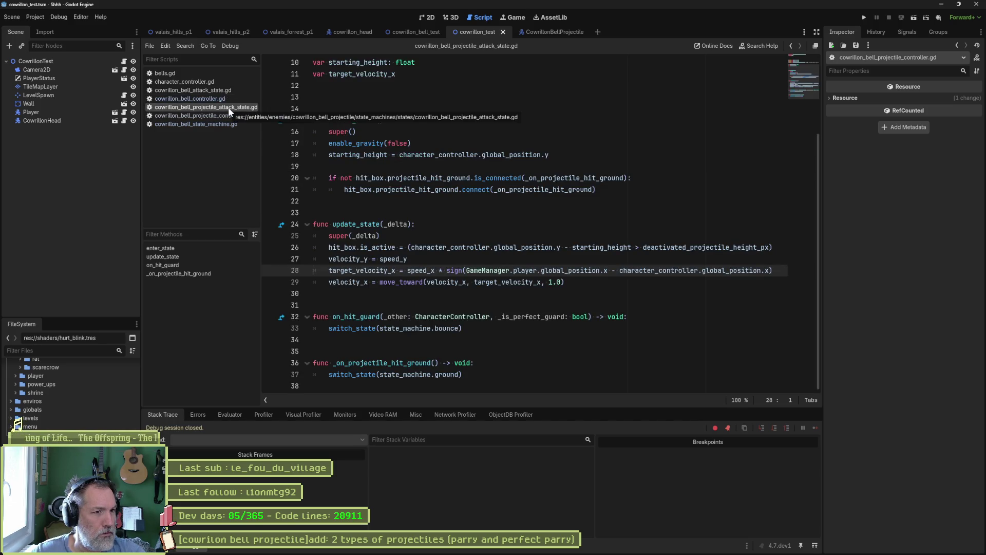
{"action": "middle_click", "coordinate": [228, 107]}
{"action": "left_click", "coordinate": [226, 110]}
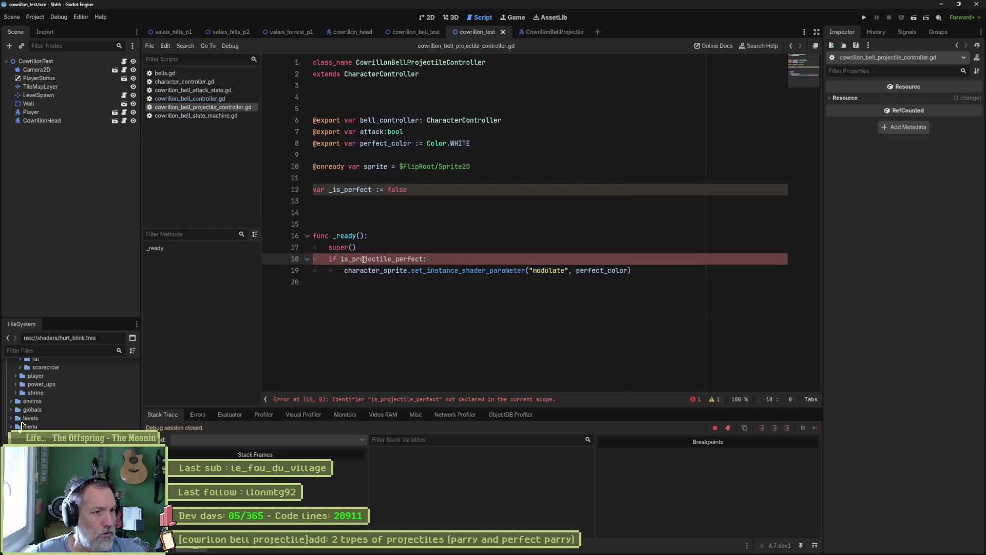
{"action": "key", "text": "Delete"}
{"action": "key", "text": "Delete"}
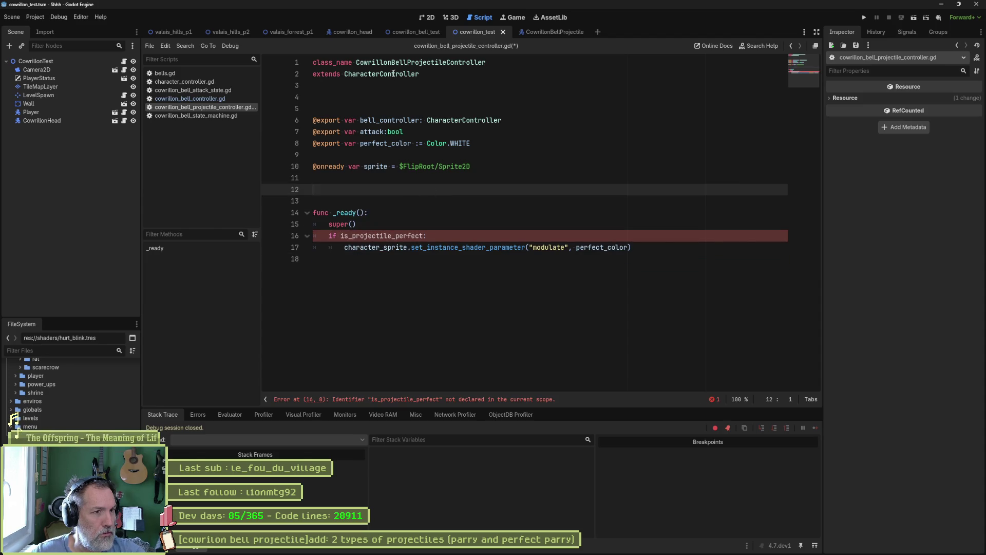
{"action": "key", "text": "alt+Left"}
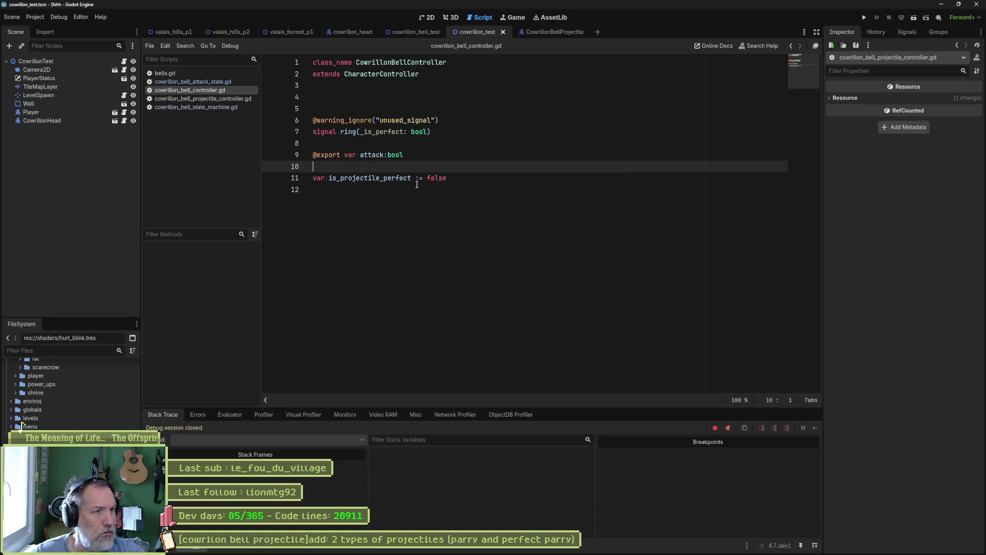
{"action": "left_click", "coordinate": [224, 99]}
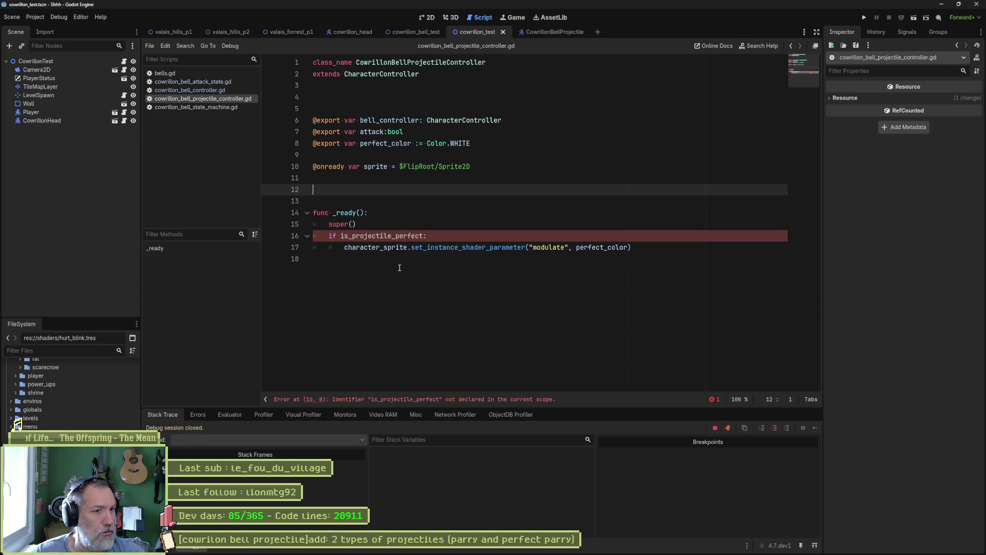
{"action": "left_click", "coordinate": [341, 236]}
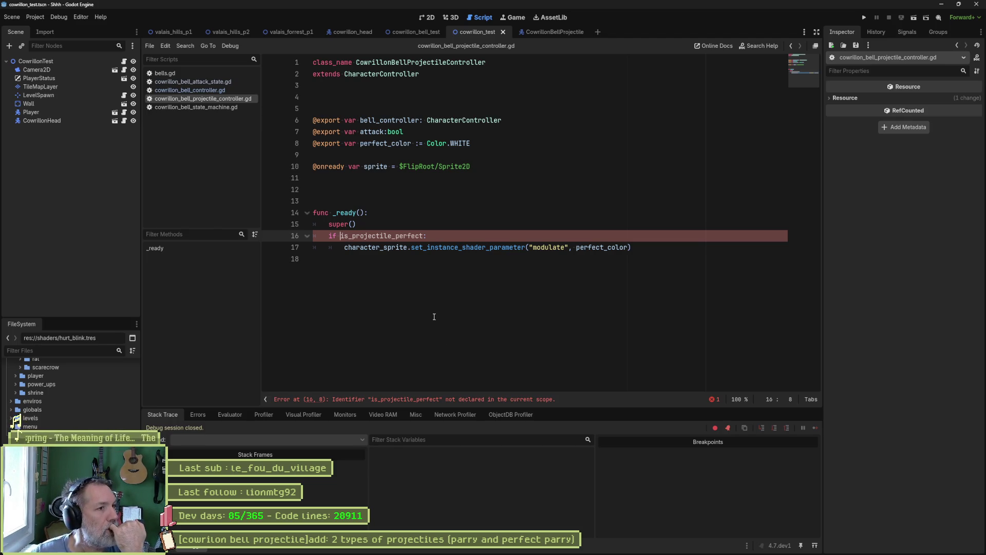
{"action": "left_click", "coordinate": [201, 90]}
{"action": "left_click", "coordinate": [212, 83]}
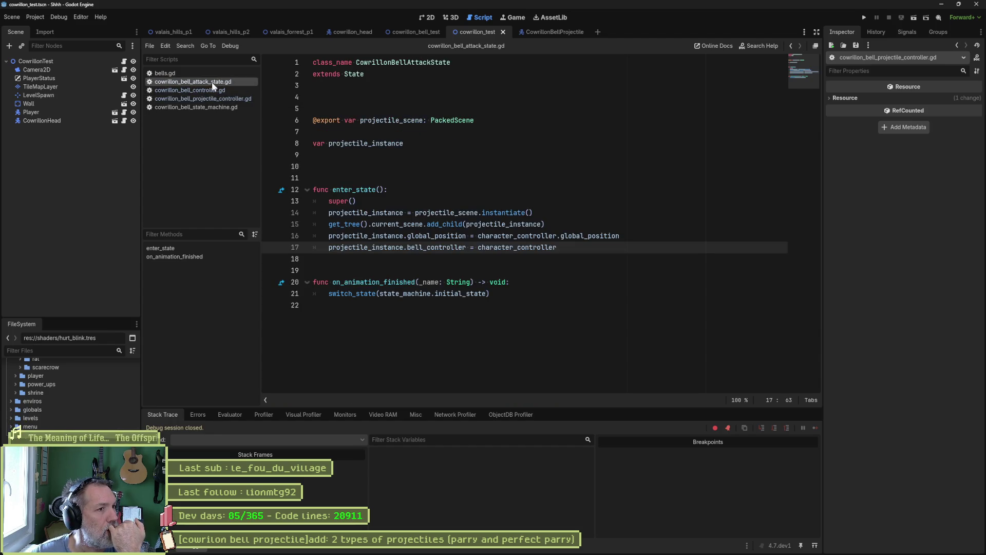
Inspect bell_controller on line 17 of the bell attack state script, then switch to bells.gd.
{"action": "double_click", "coordinate": [430, 248]}
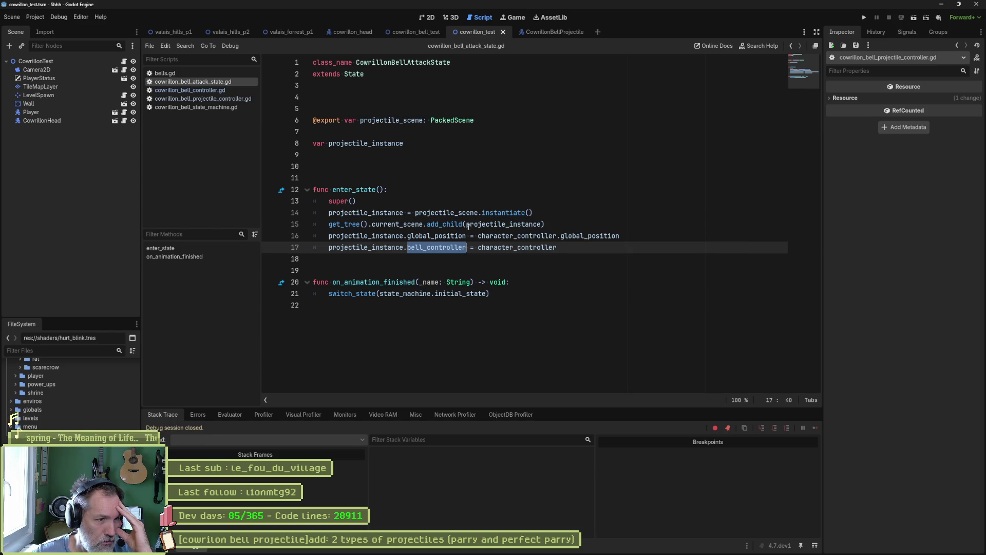
{"action": "left_click", "coordinate": [571, 247]}
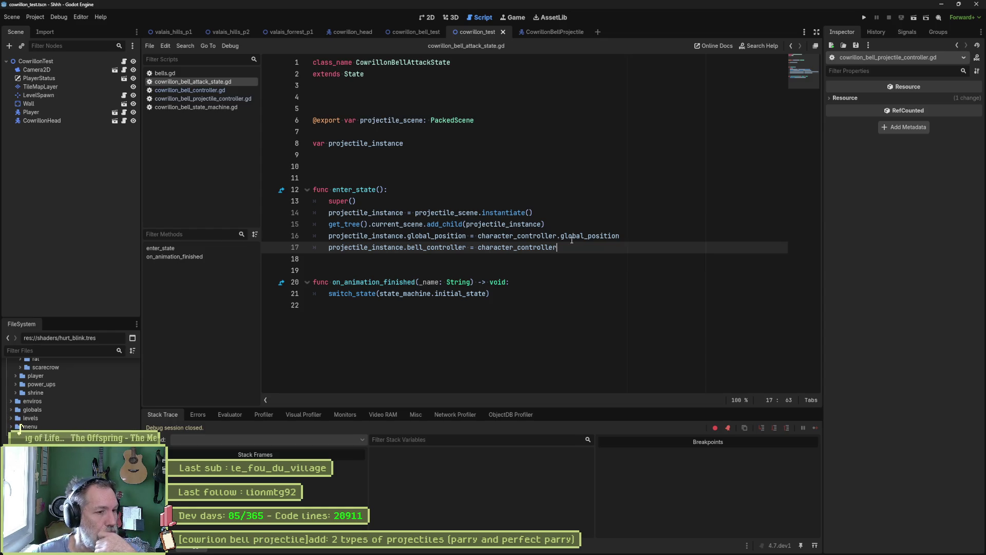
{"action": "mouse_move", "coordinate": [569, 239]}
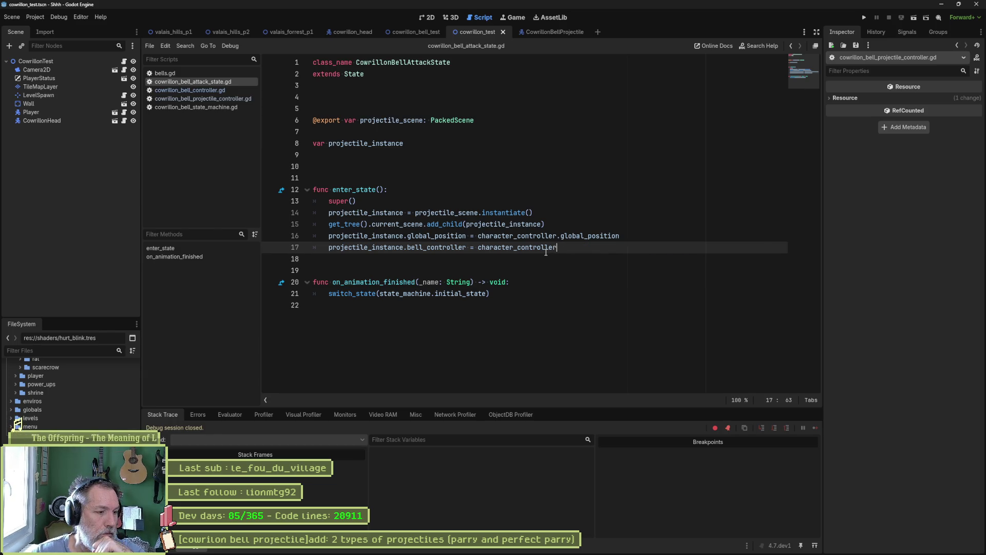
{"action": "mouse_move", "coordinate": [547, 251]}
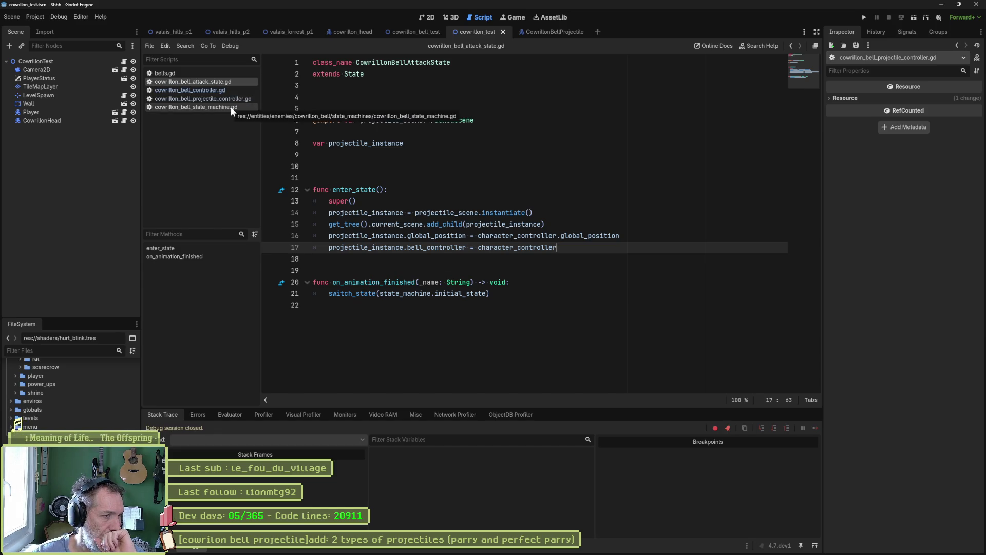
{"action": "left_click", "coordinate": [221, 75]}
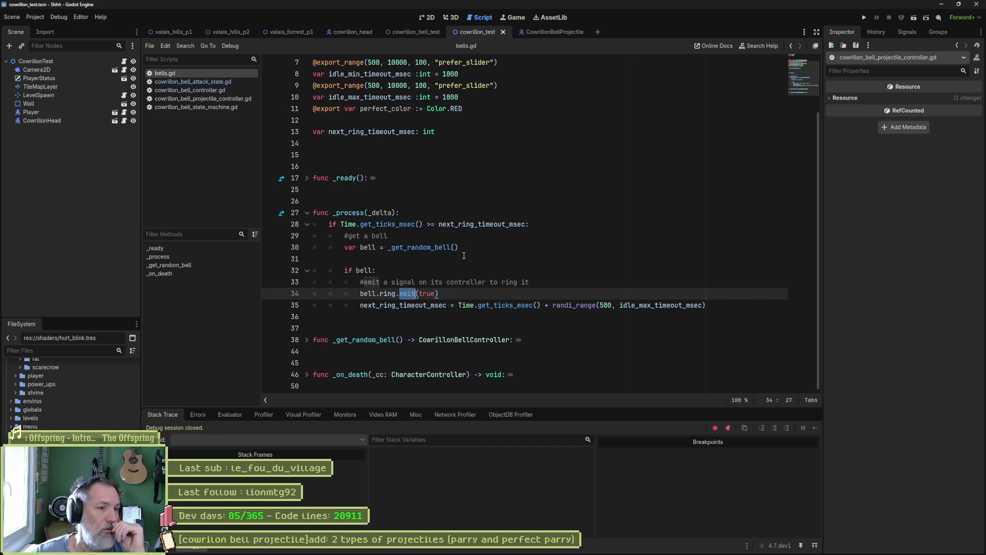
Select the true argument of bell.ring.emit in bells.gd, then review the attack state and bell controller scripts.
{"action": "double_click", "coordinate": [427, 293]}
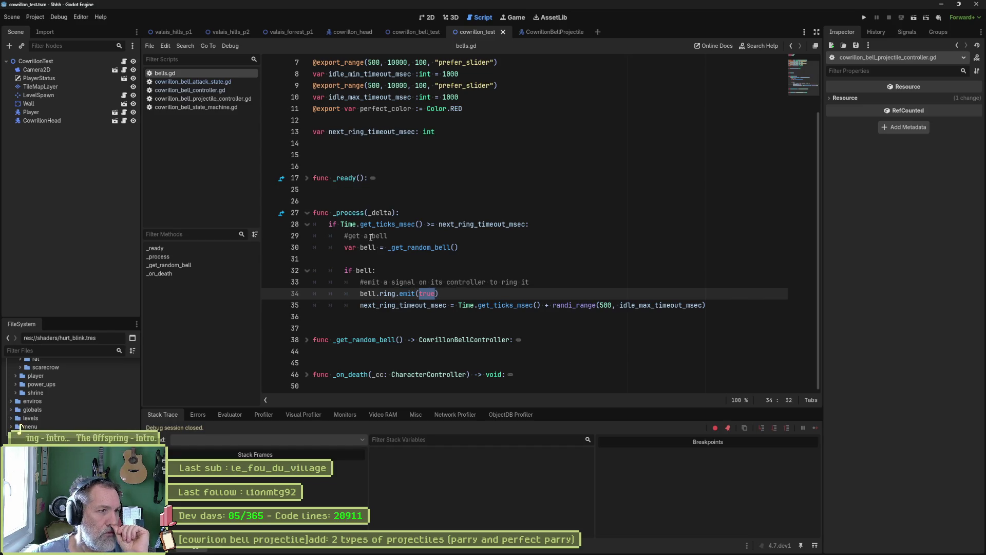
{"action": "left_click", "coordinate": [219, 89]}
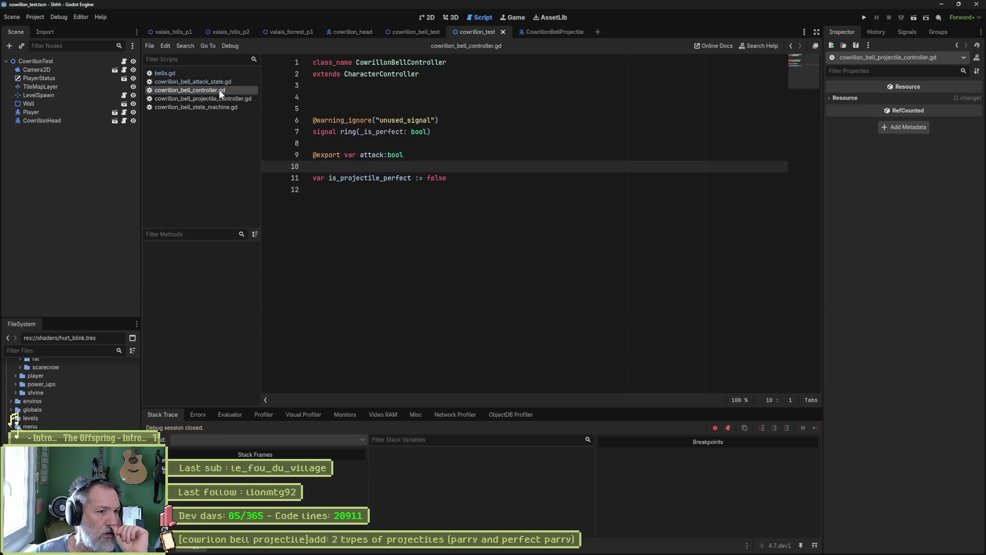
{"action": "left_click", "coordinate": [222, 74]}
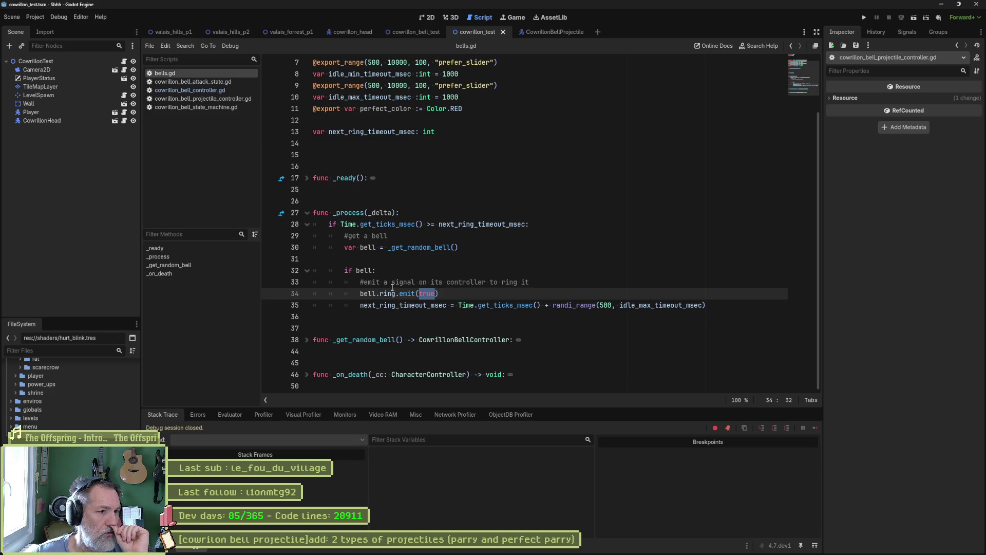
{"action": "left_click", "coordinate": [221, 82]}
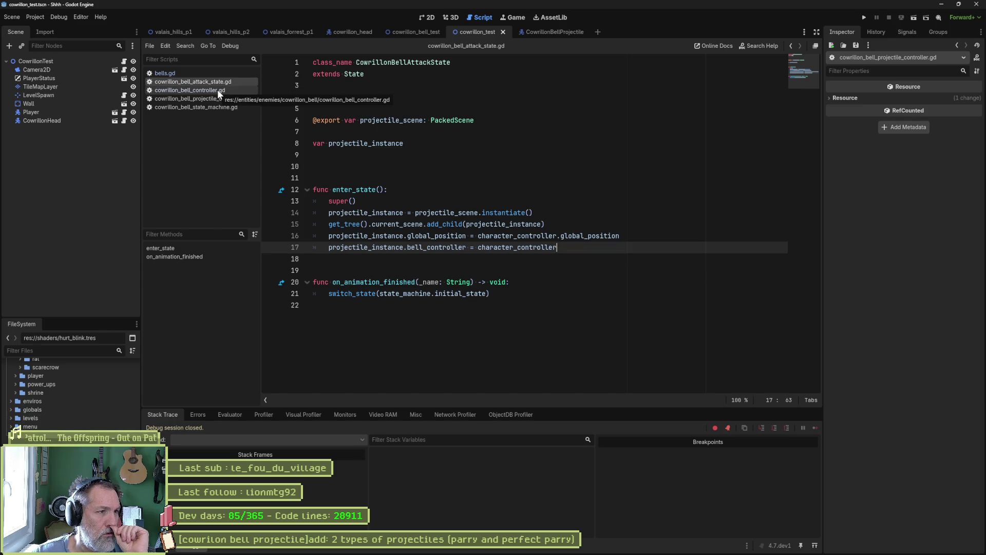
{"action": "left_click", "coordinate": [218, 90]}
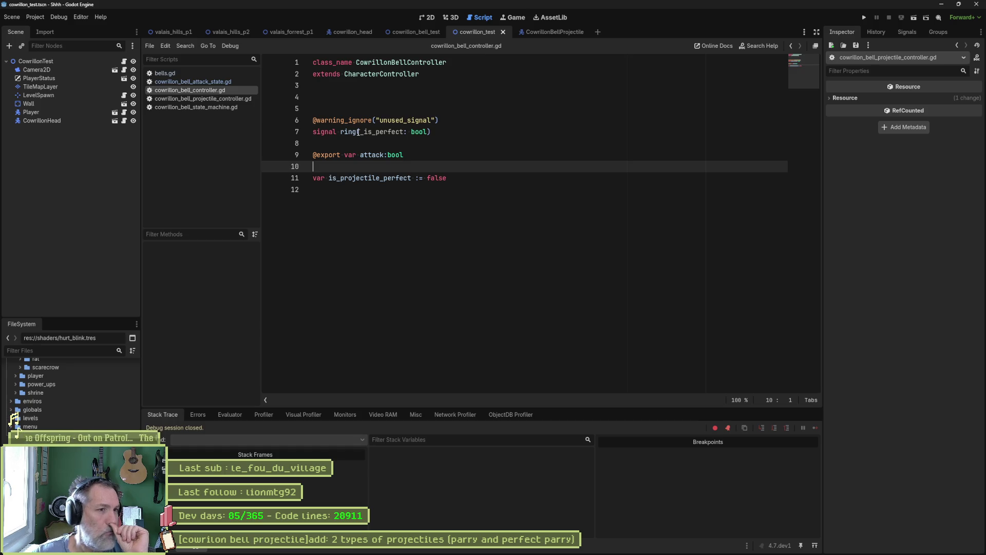
Inspect character_controller.is_projectile_perfect on line 20 of the bell state machine, then open the CowrillonBellProjectile scene.
{"action": "left_click", "coordinate": [224, 108]}
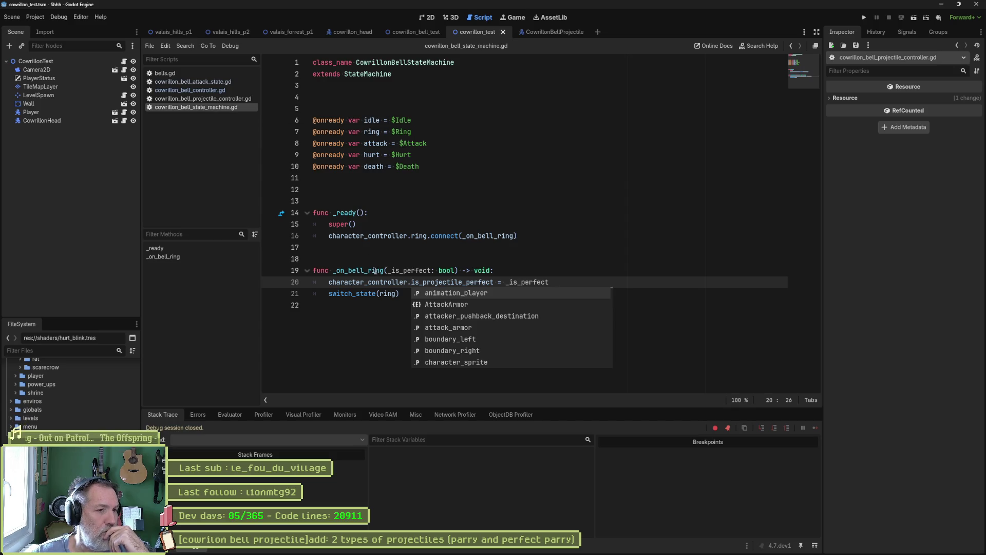
{"action": "left_click", "coordinate": [376, 270]}
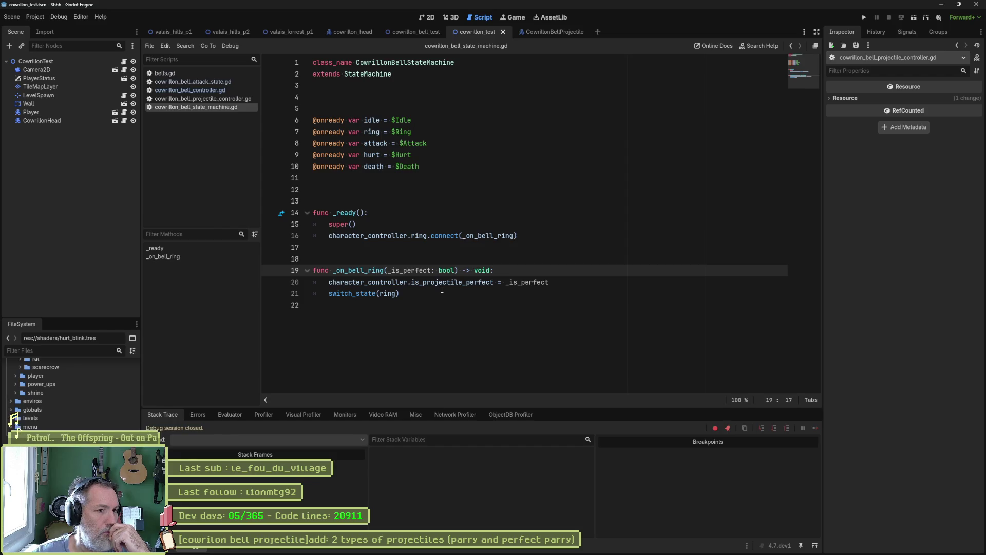
{"action": "double_click", "coordinate": [382, 282]}
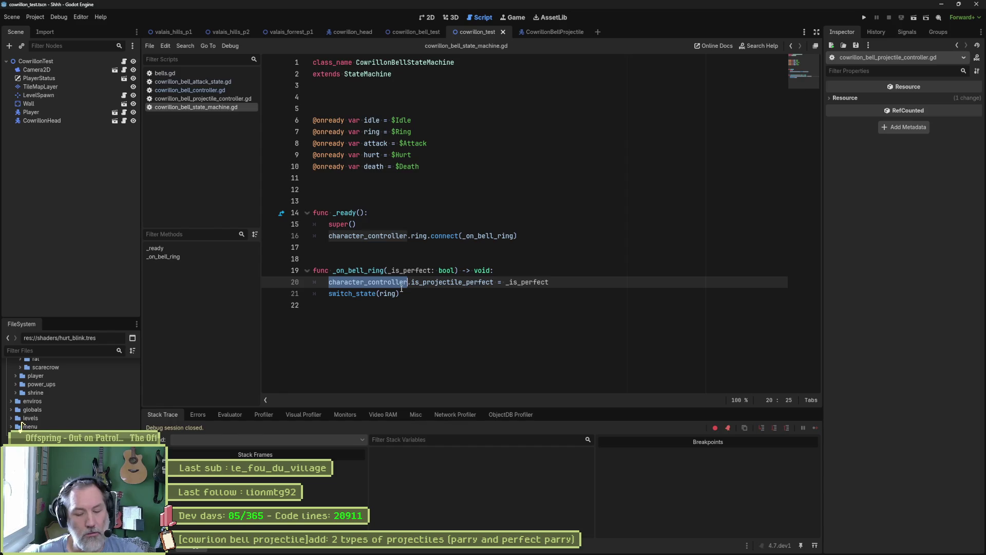
{"action": "left_click", "coordinate": [494, 282], "text": "shift"}
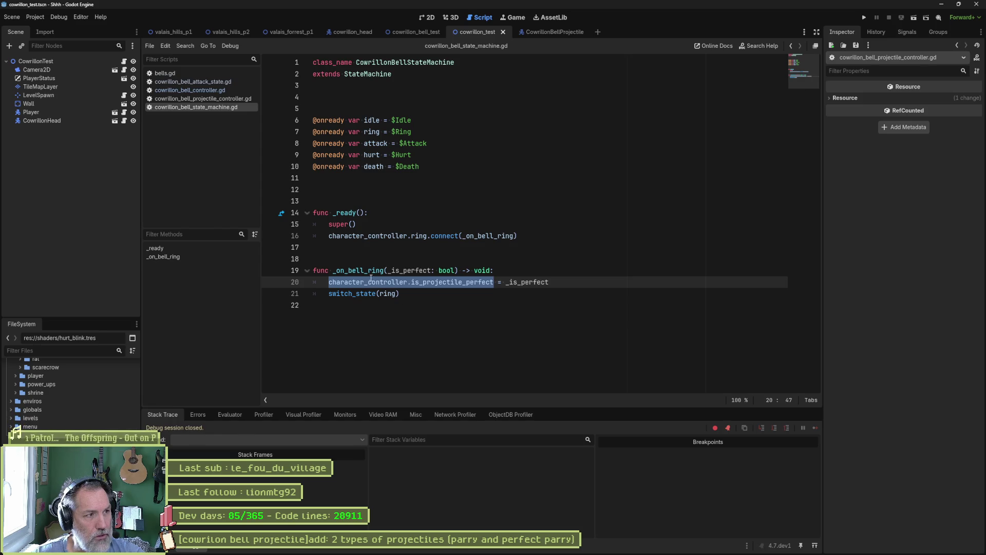
{"action": "left_click", "coordinate": [544, 34]}
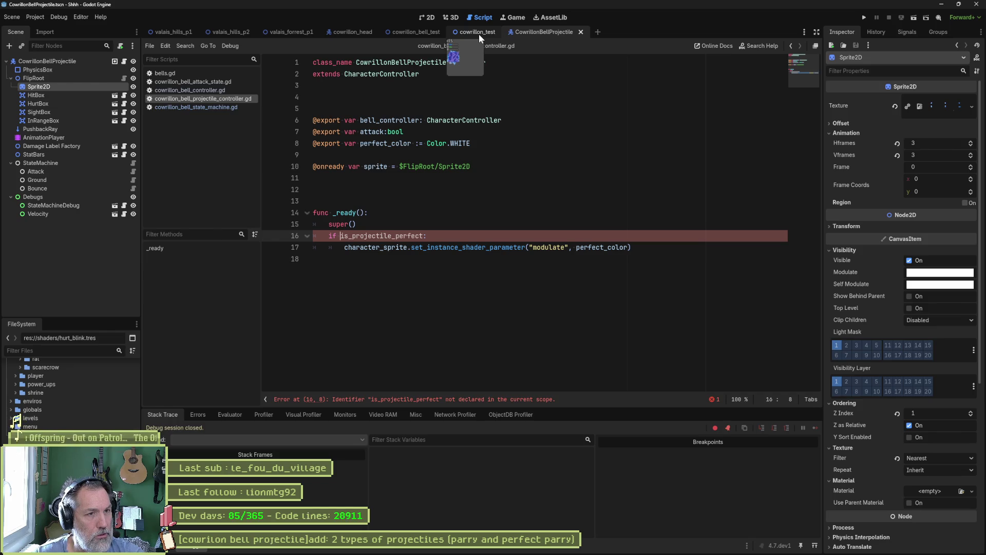
Open the cowrillon_bell.tscn scene through the quick resource search.
{"action": "left_click", "coordinate": [564, 315]}
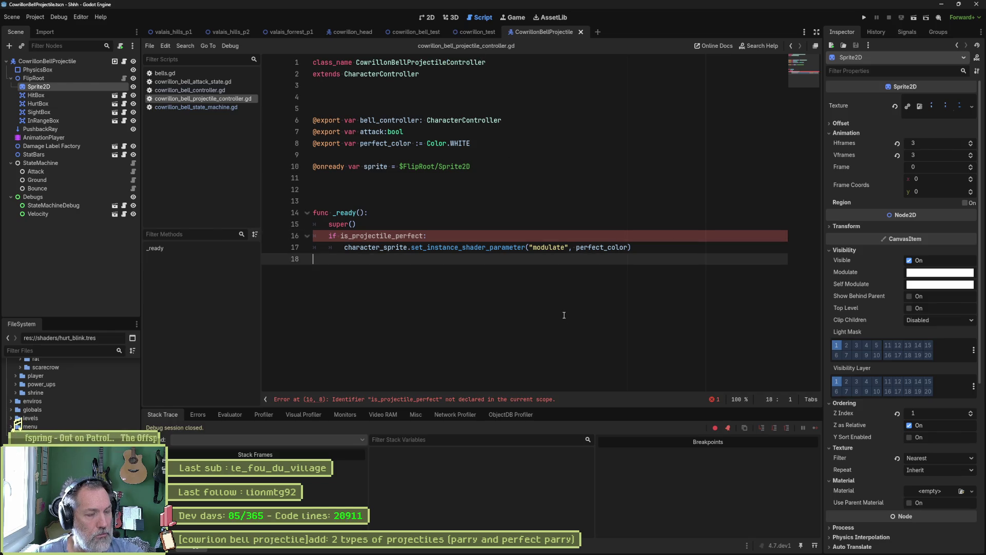
{"action": "key", "text": "shift+alt+o"}
{"action": "type", "text": "c"}
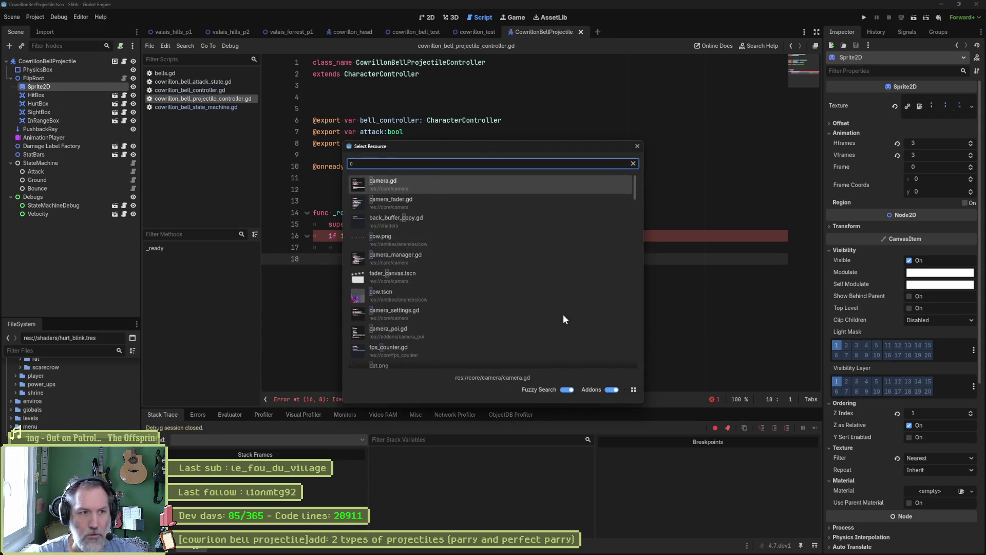
{"action": "type", "text": "owrillon"}
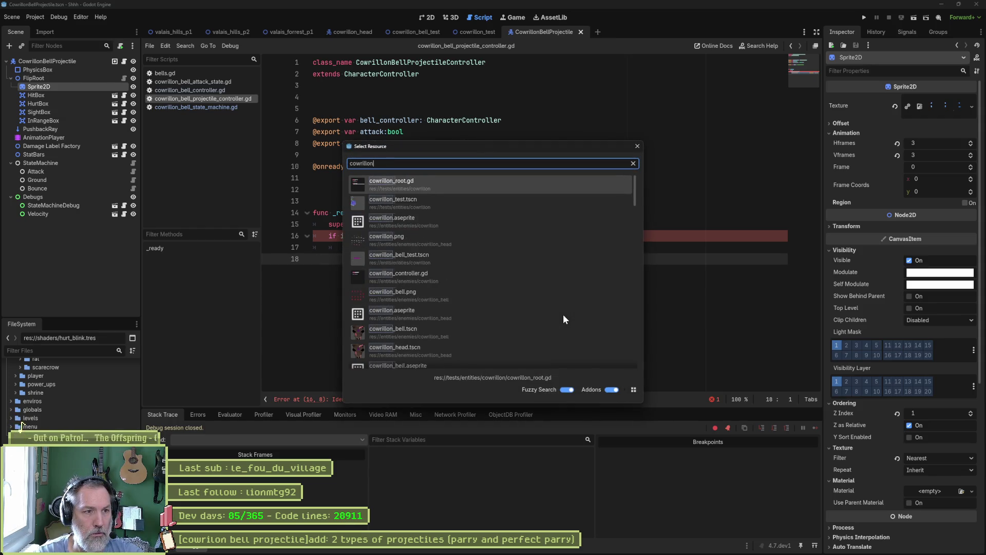
{"action": "type", "text": "_bell"}
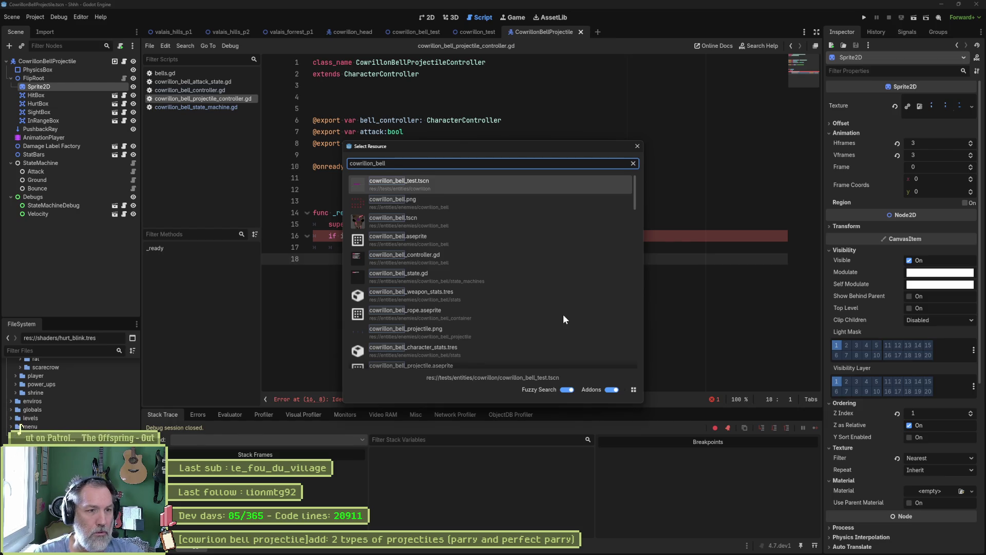
{"action": "key", "text": "Down"}
{"action": "key", "text": "Down"}
{"action": "key", "text": "Down"}
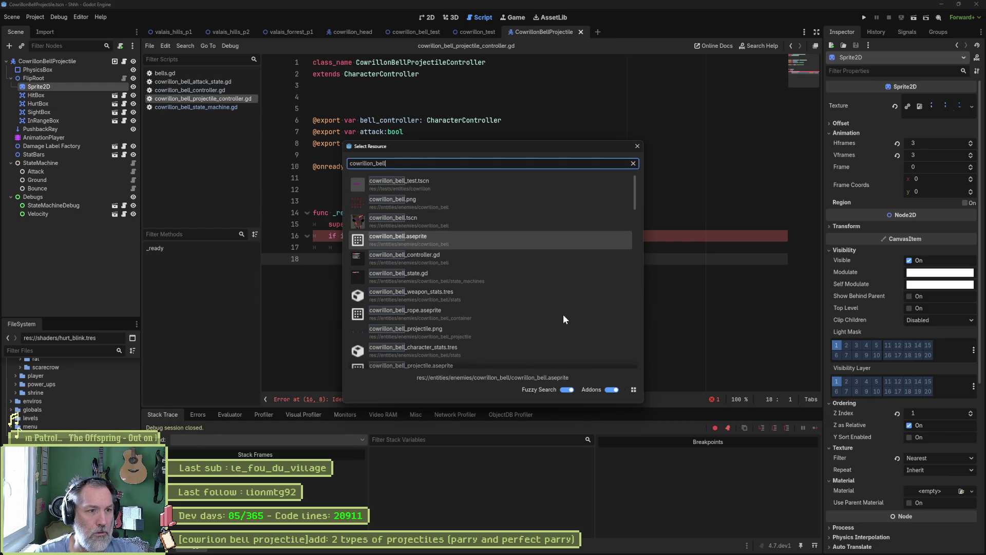
{"action": "key", "text": "Up"}
{"action": "key", "text": "Return"}
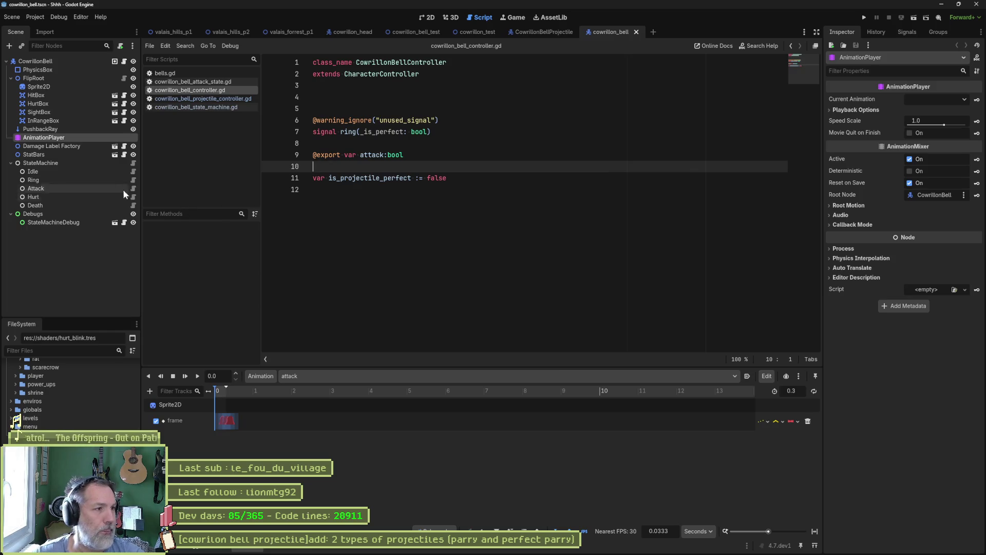
Check the Idle, Ring and Attack state scripts and bell_controller on line 17, then open the projectile controller.
{"action": "left_click", "coordinate": [85, 171]}
{"action": "left_click", "coordinate": [134, 171]}
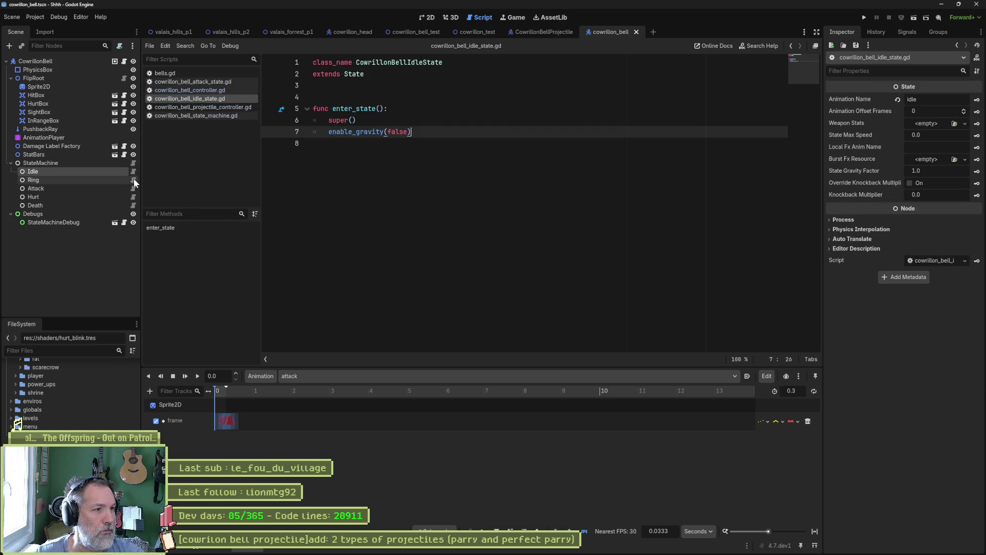
{"action": "left_click", "coordinate": [133, 178]}
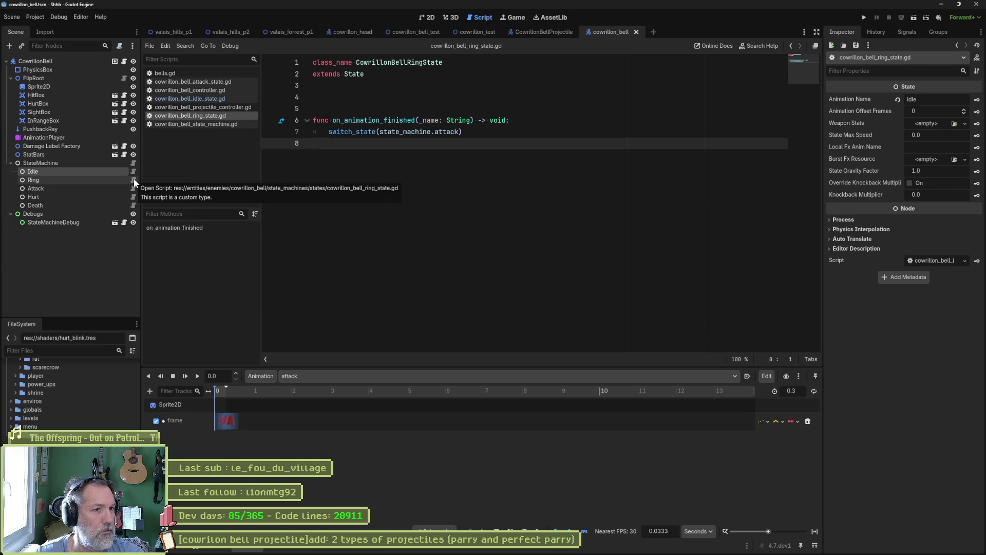
{"action": "left_click", "coordinate": [134, 189]}
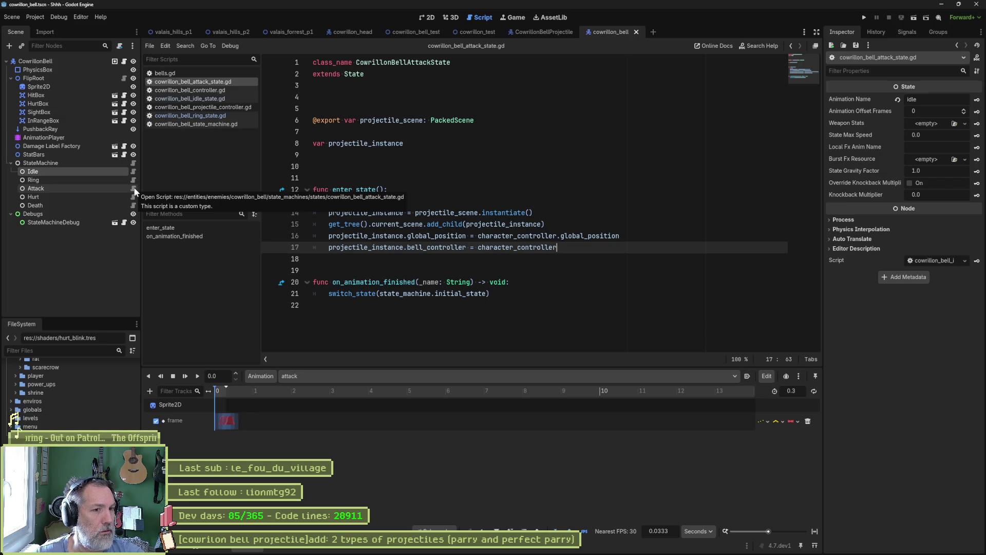
{"action": "left_click", "coordinate": [423, 247]}
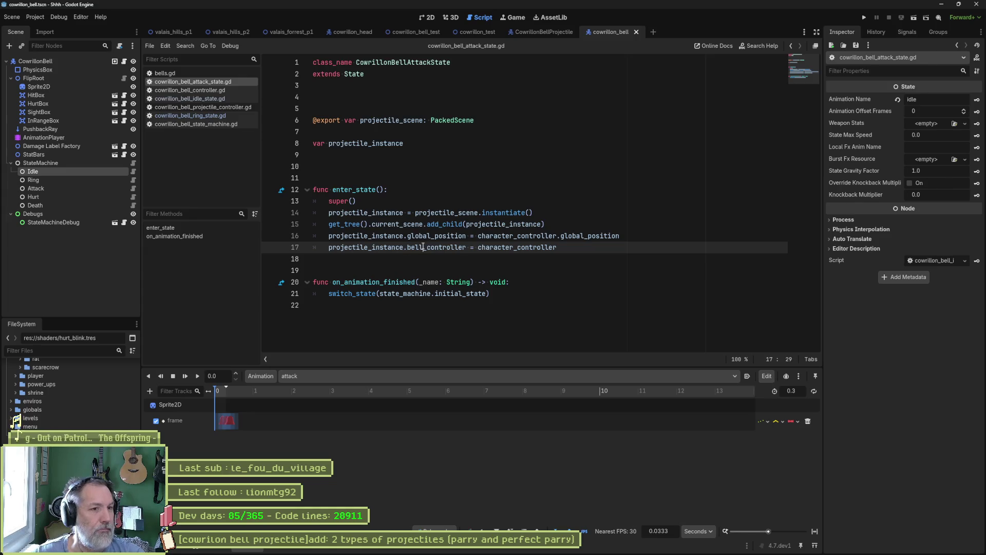
{"action": "double_click", "coordinate": [423, 247]}
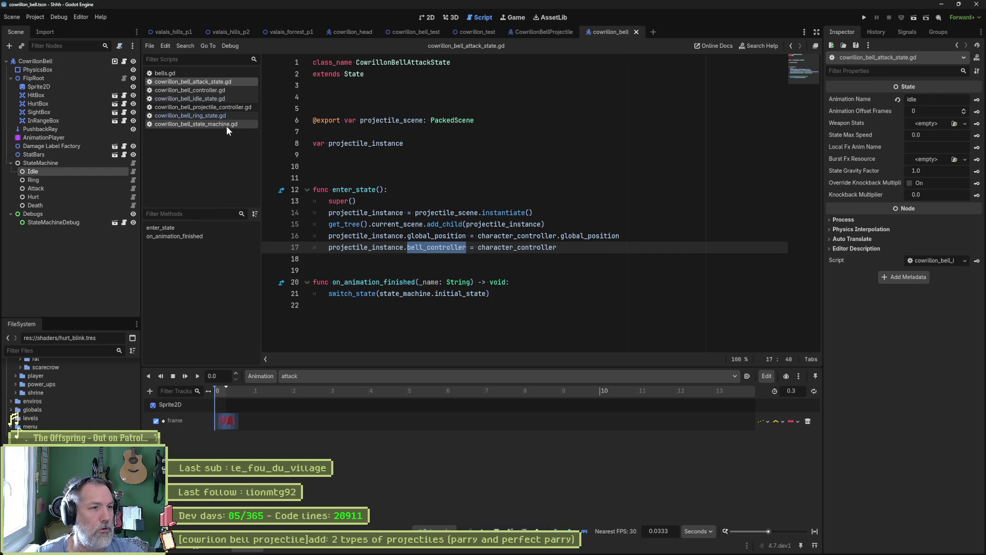
{"action": "left_click", "coordinate": [197, 108]}
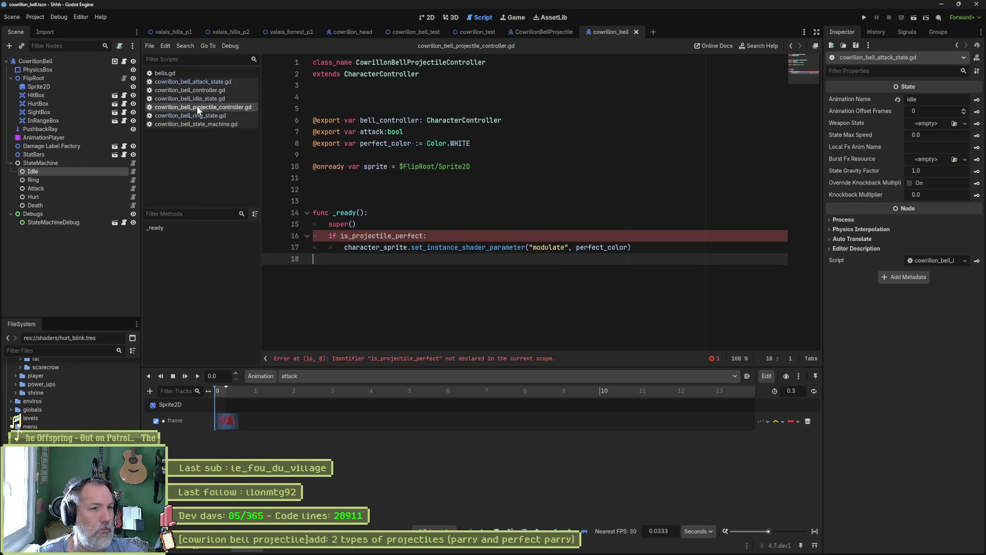
Change line 16's check to bell_controller.is_projectile_perfect and save the projectile controller script.
{"action": "left_click", "coordinate": [343, 235]}
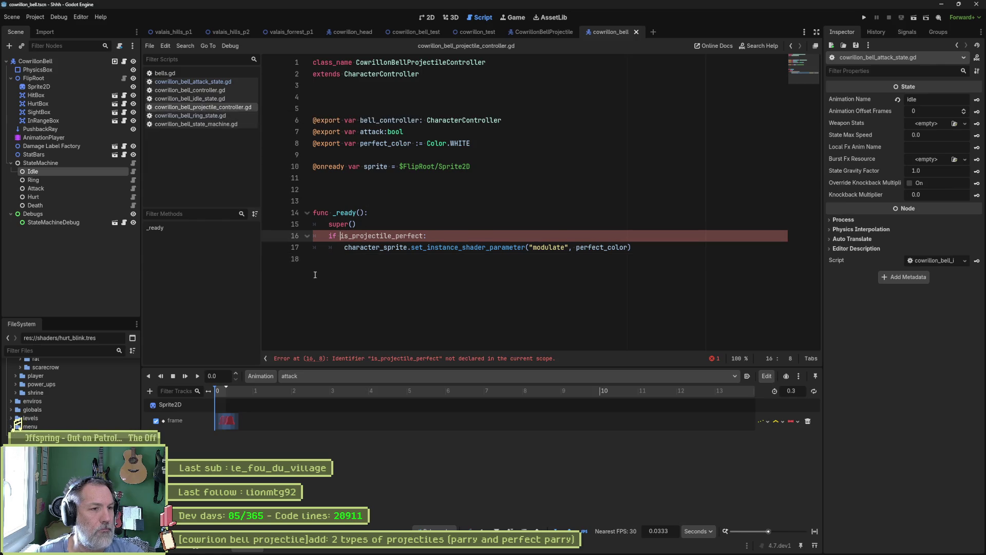
{"action": "type", "text": "bell_controller "}
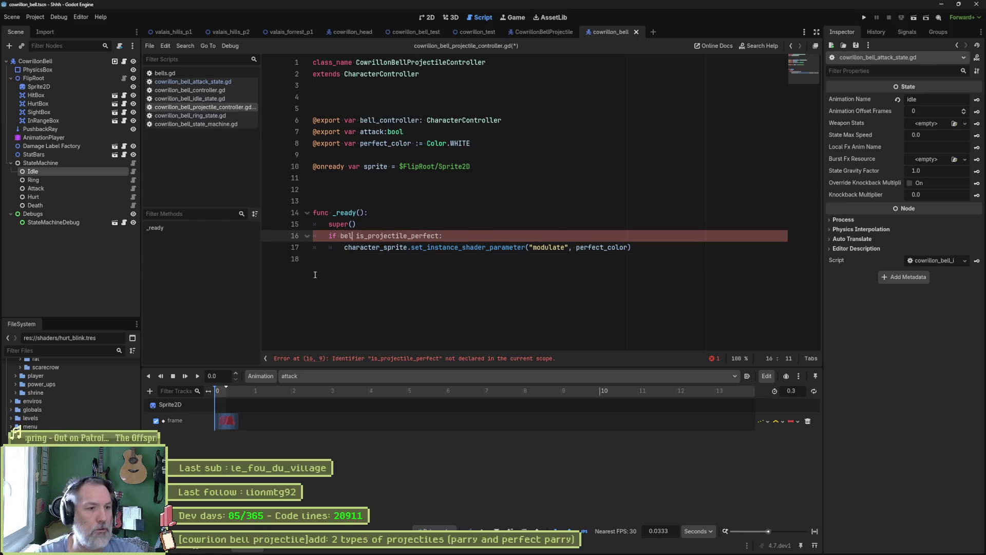
{"action": "type", "text": ".is"}
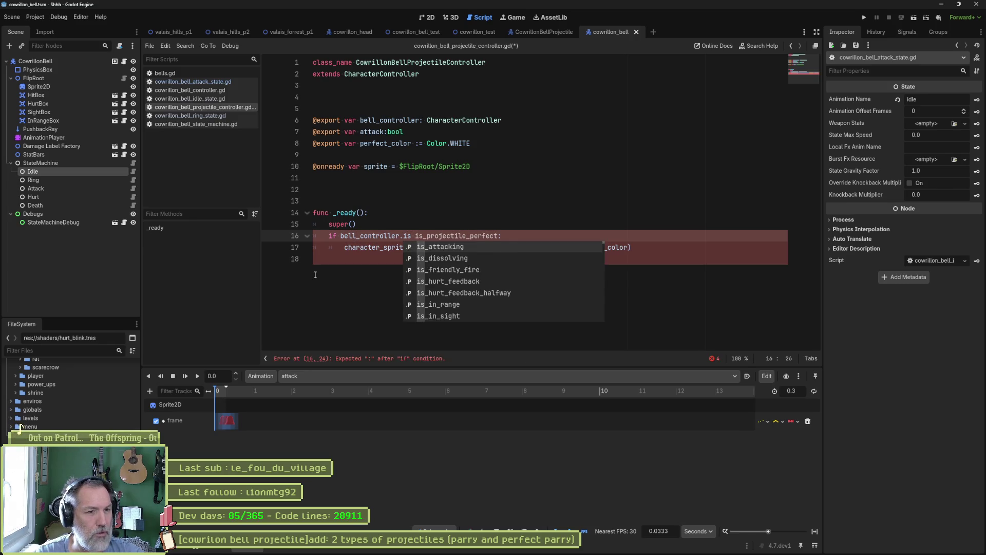
{"action": "key", "text": "BackSpace"}
{"action": "key", "text": "BackSpace"}
{"action": "key", "text": "Delete"}
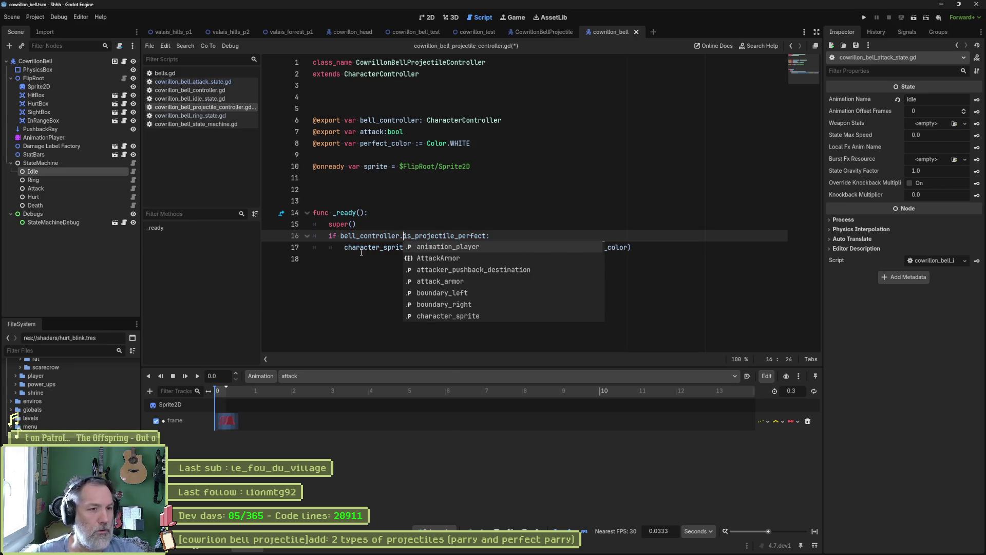
{"action": "left_click", "coordinate": [480, 229]}
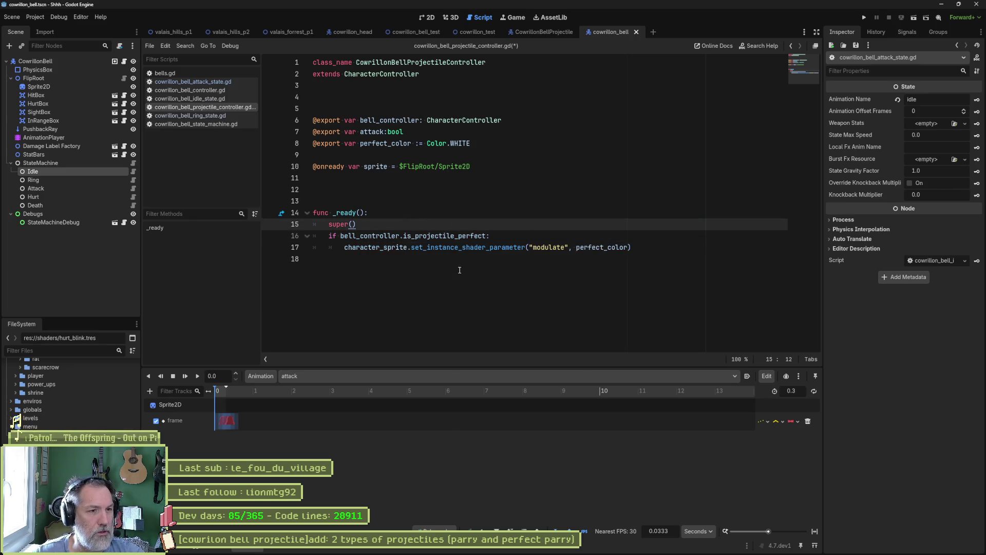
{"action": "key", "text": "ctrl+s"}
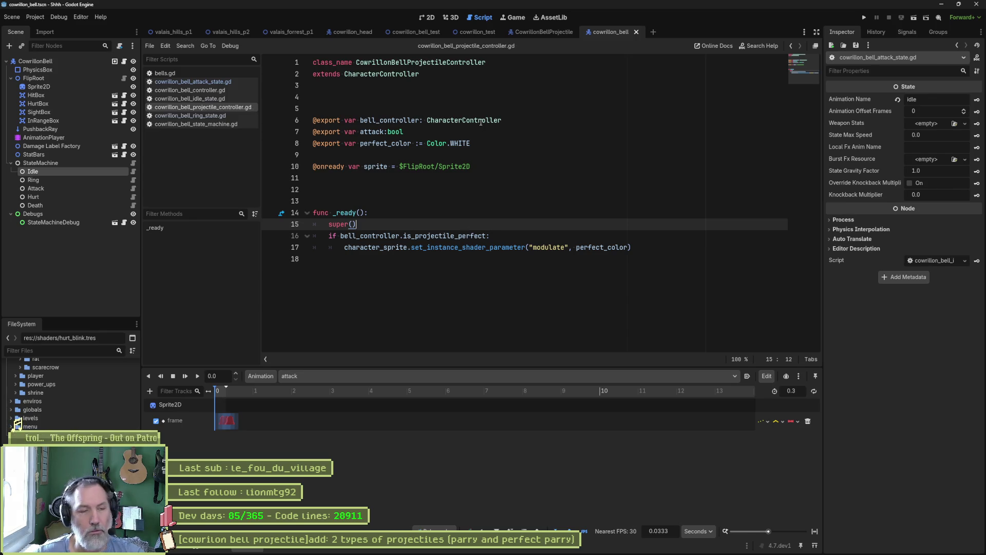
{"action": "left_click", "coordinate": [480, 32]}
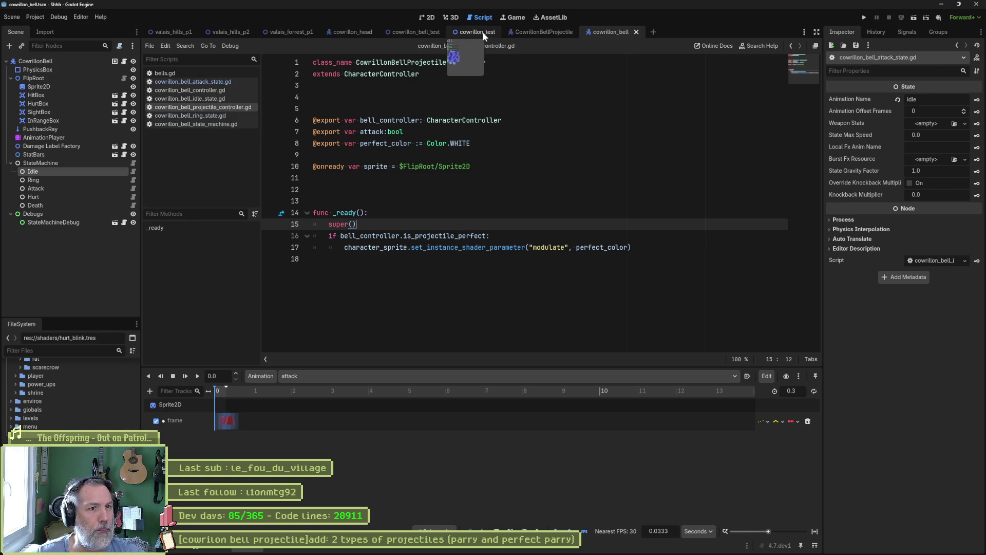
Run cowrillon_test with F6, trace the null bell_controller at line 16 in the debugger, then stop the game.
{"action": "key", "text": "F6"}
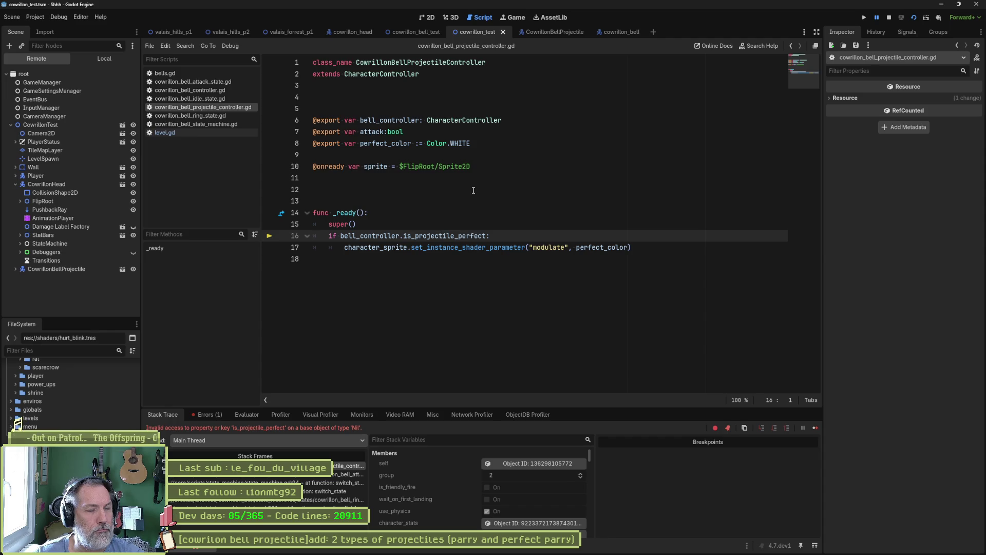
{"action": "scroll", "coordinate": [435, 508], "scroll_direction": "down", "scroll_amount": 2}
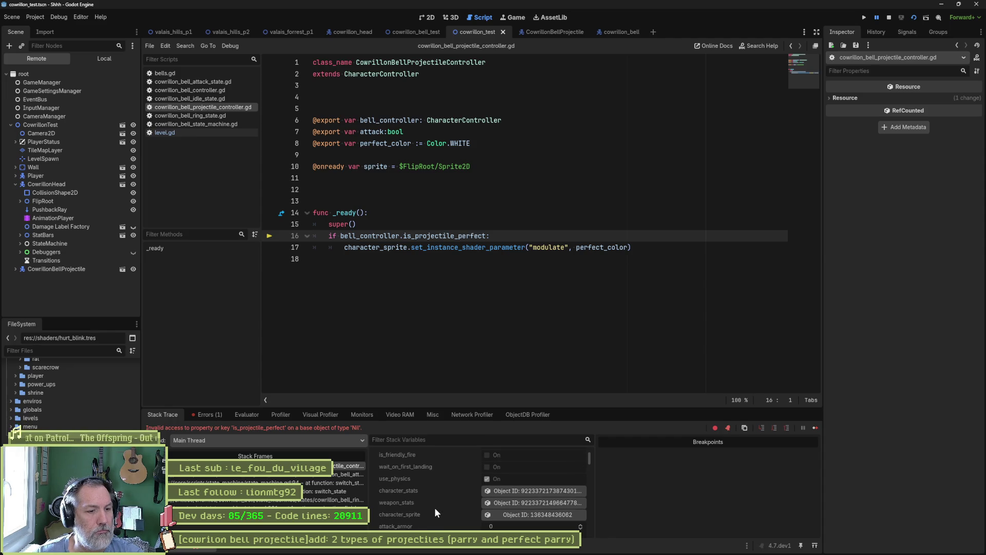
{"action": "scroll", "coordinate": [437, 509], "scroll_direction": "down", "scroll_amount": 2}
{"action": "scroll", "coordinate": [439, 510], "scroll_direction": "down", "scroll_amount": 6}
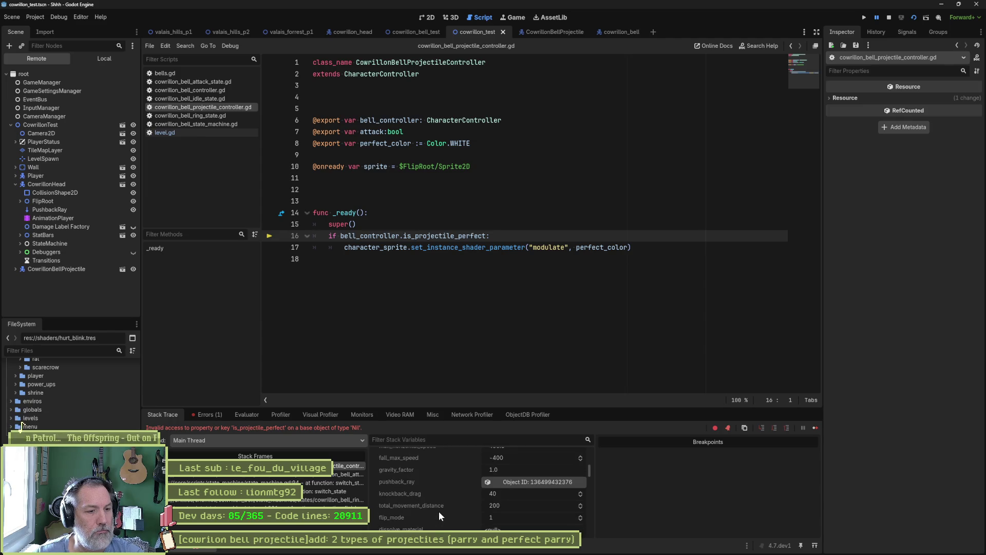
{"action": "scroll", "coordinate": [440, 507], "scroll_direction": "down", "scroll_amount": 8}
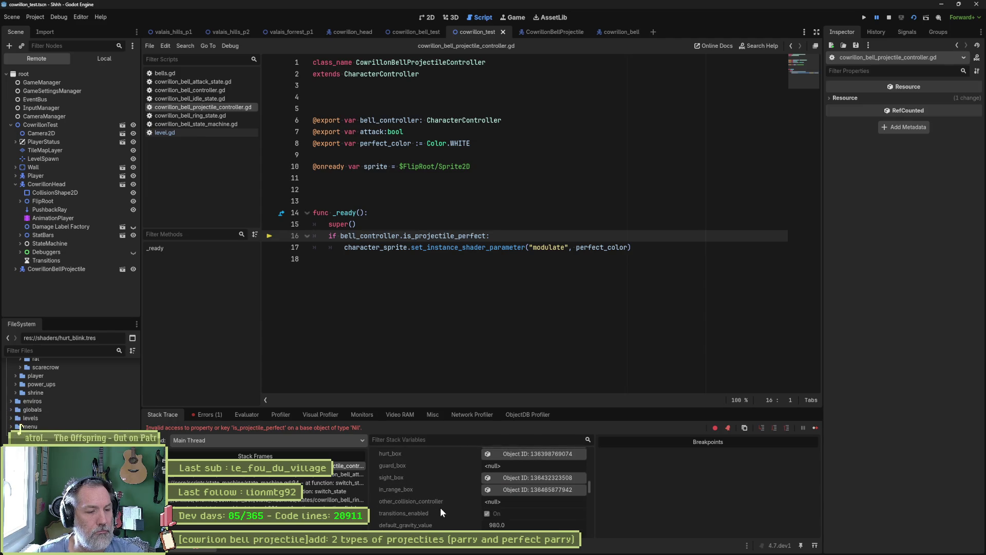
{"action": "scroll", "coordinate": [444, 509], "scroll_direction": "down", "scroll_amount": 8}
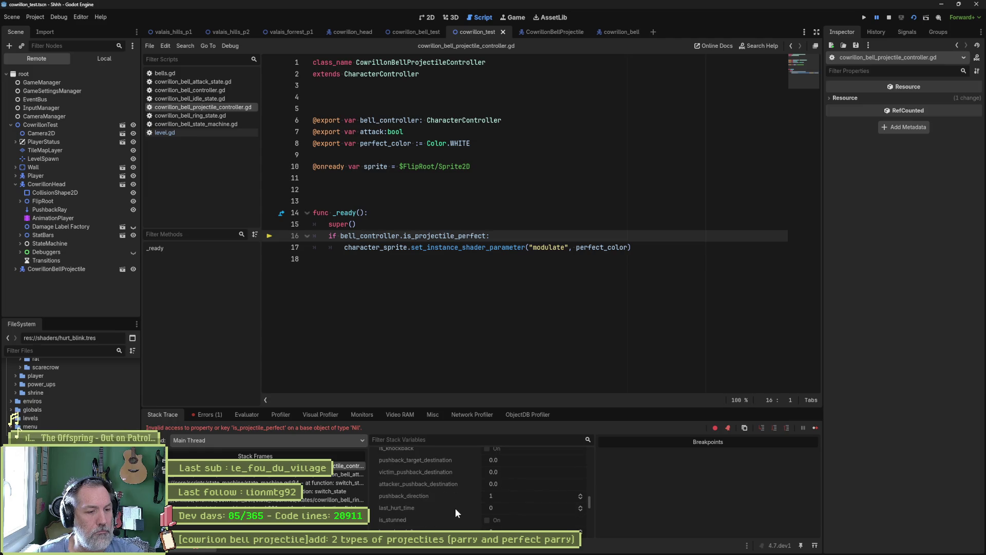
{"action": "scroll", "coordinate": [455, 509], "scroll_direction": "down", "scroll_amount": 6}
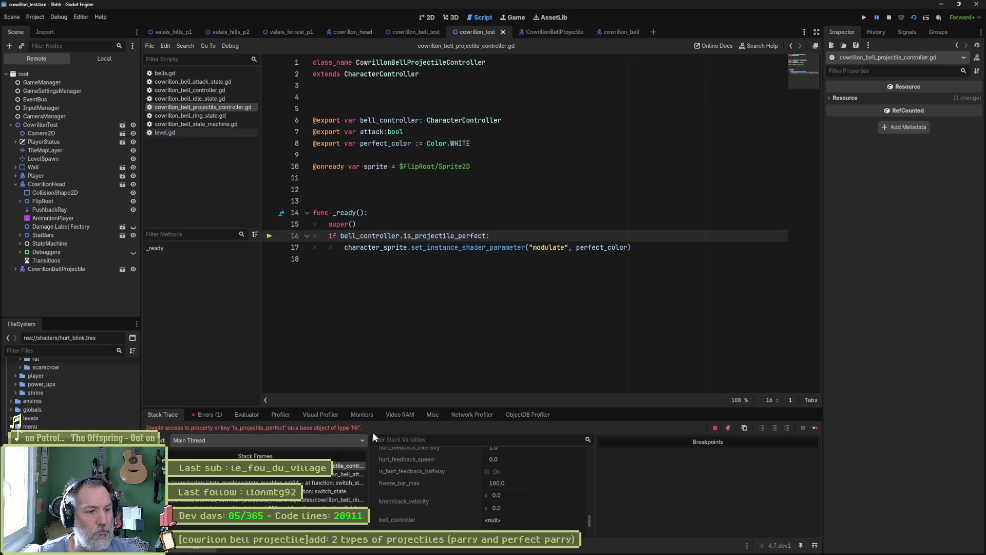
{"action": "double_click", "coordinate": [384, 236]}
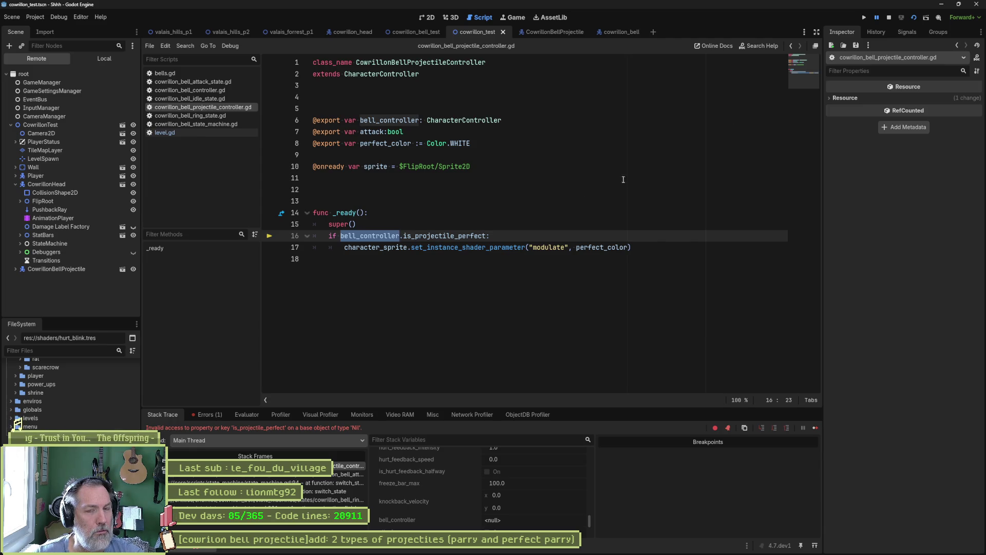
{"action": "left_click", "coordinate": [888, 17]}
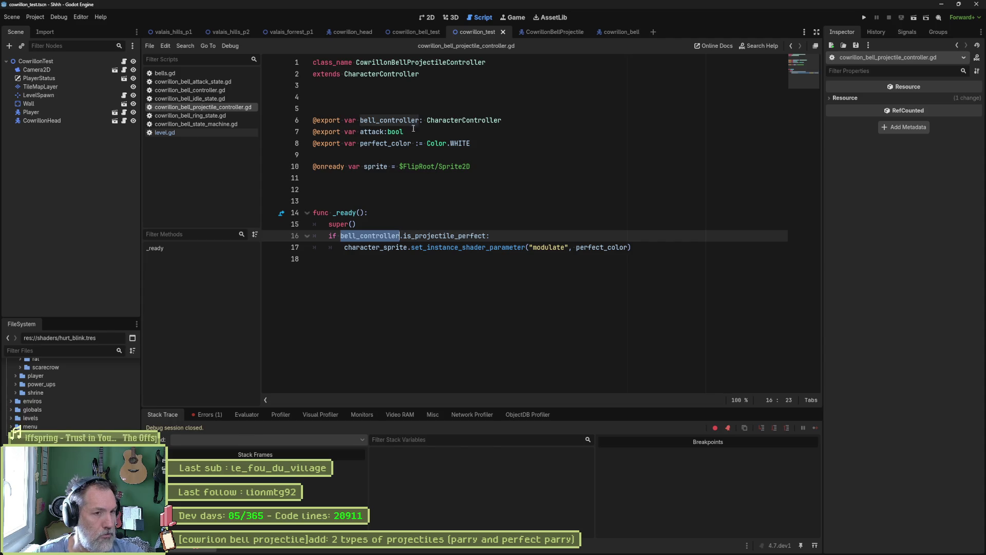
Review the bell_controller and perfect_color declarations on lines 6 and 8, then open bells.gd.
{"action": "left_click", "coordinate": [512, 121]}
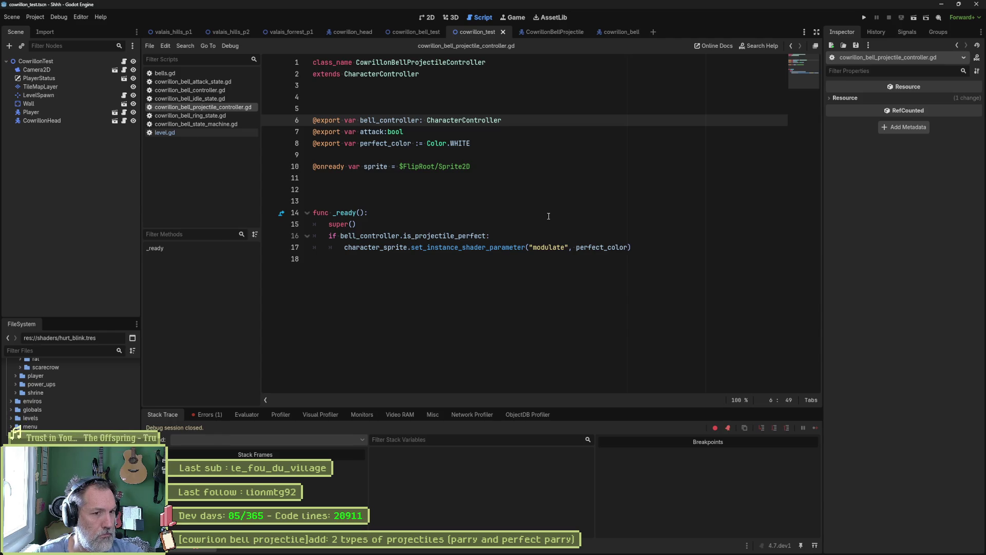
{"action": "left_click", "coordinate": [493, 143]}
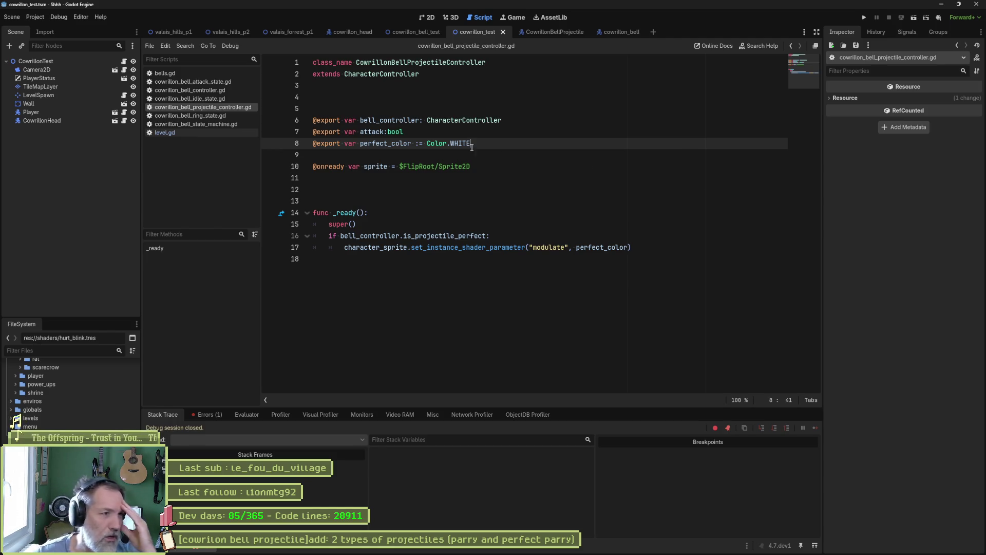
{"action": "left_click", "coordinate": [210, 73]}
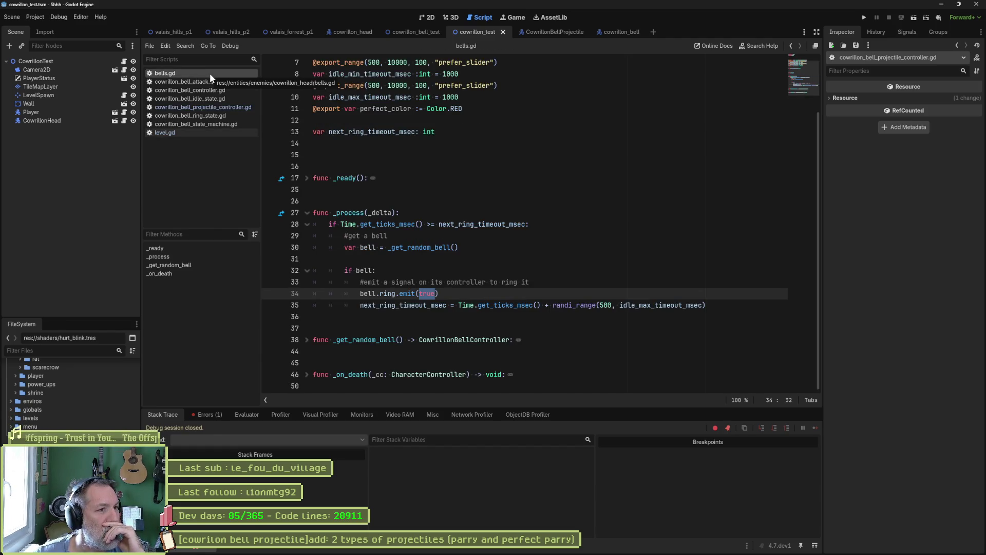
In the bell attack state's enter_state, start a new line 18 reading state_machine.is_p.
{"action": "left_click", "coordinate": [214, 83]}
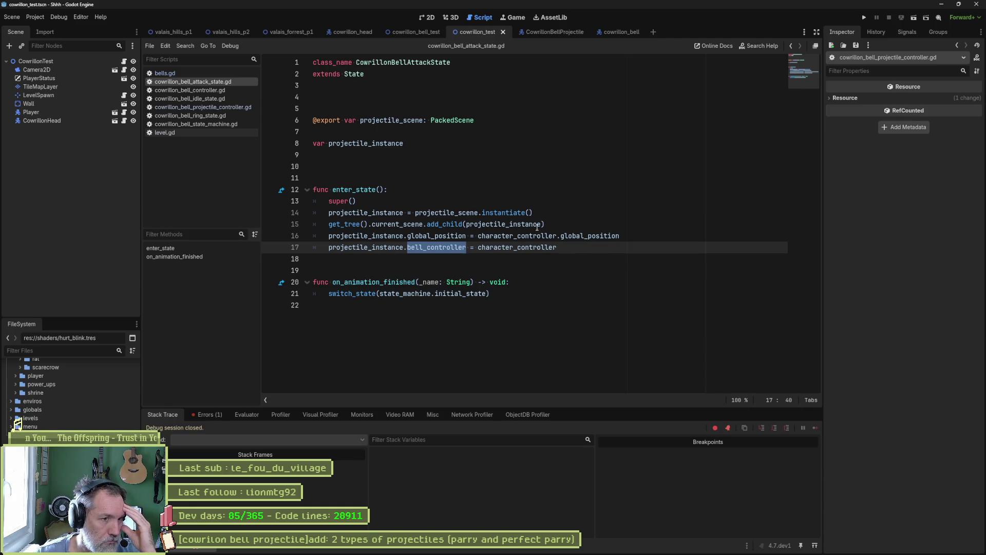
{"action": "mouse_move", "coordinate": [526, 236]}
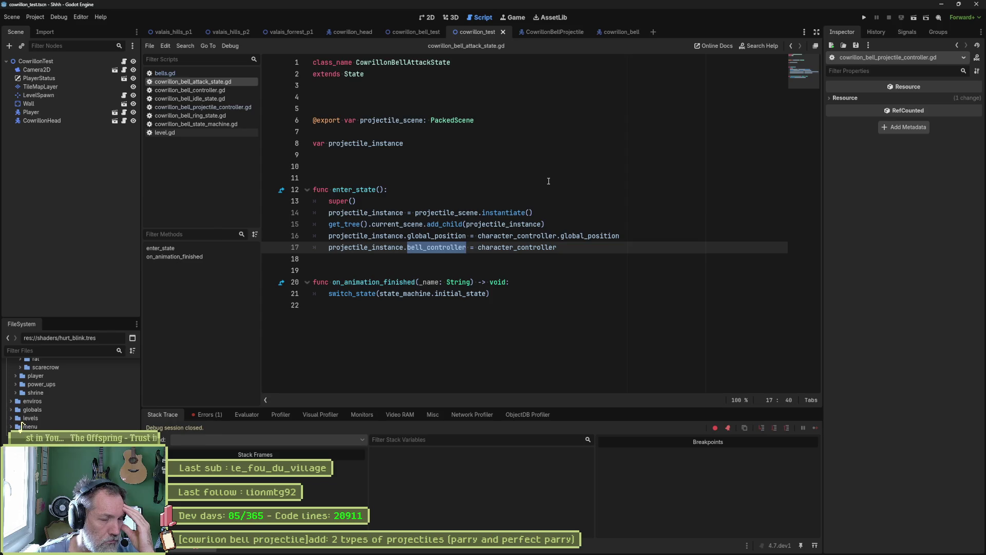
{"action": "left_click", "coordinate": [569, 247]}
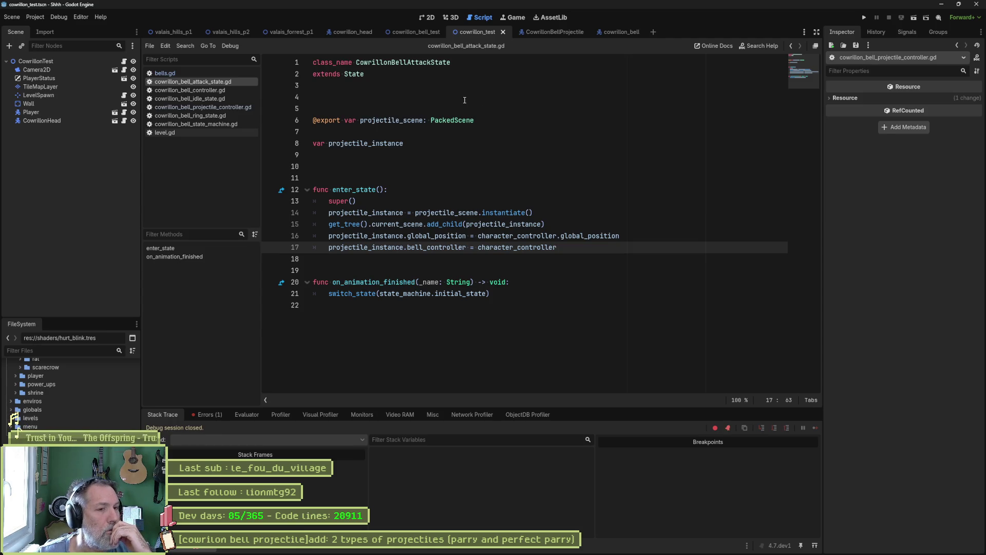
{"action": "key", "text": "Return"}
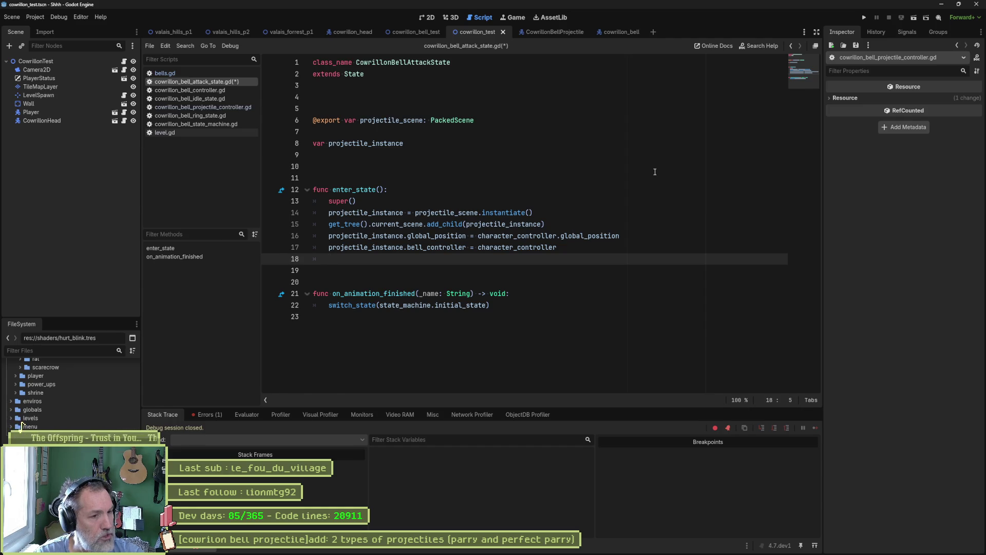
{"action": "type", "text": "state_machine."}
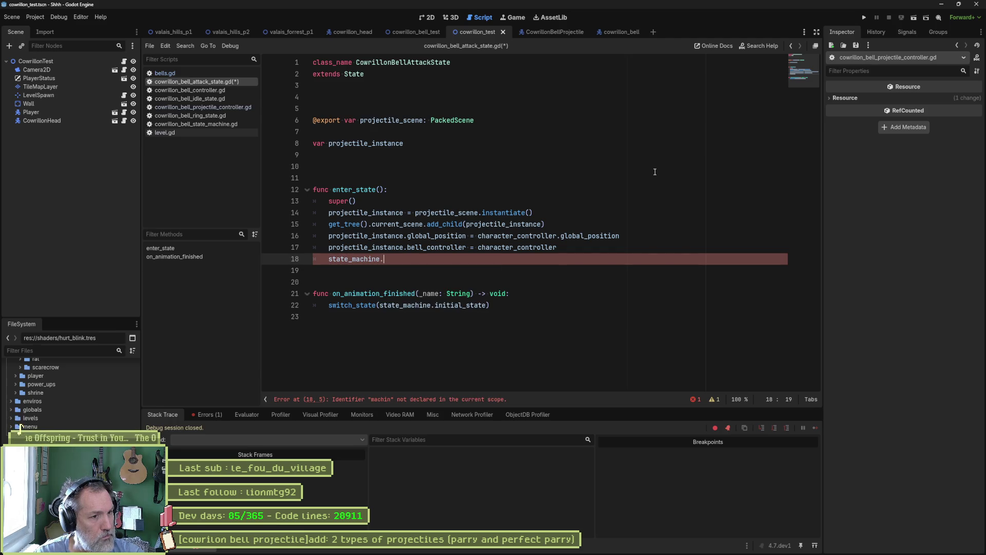
{"action": "type", "text": "is"}
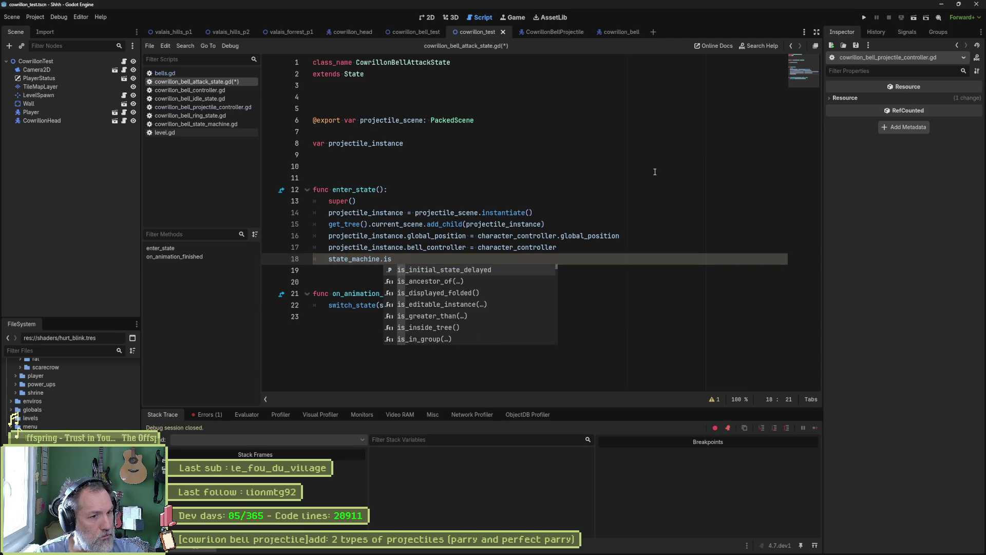
{"action": "type", "text": "_p"}
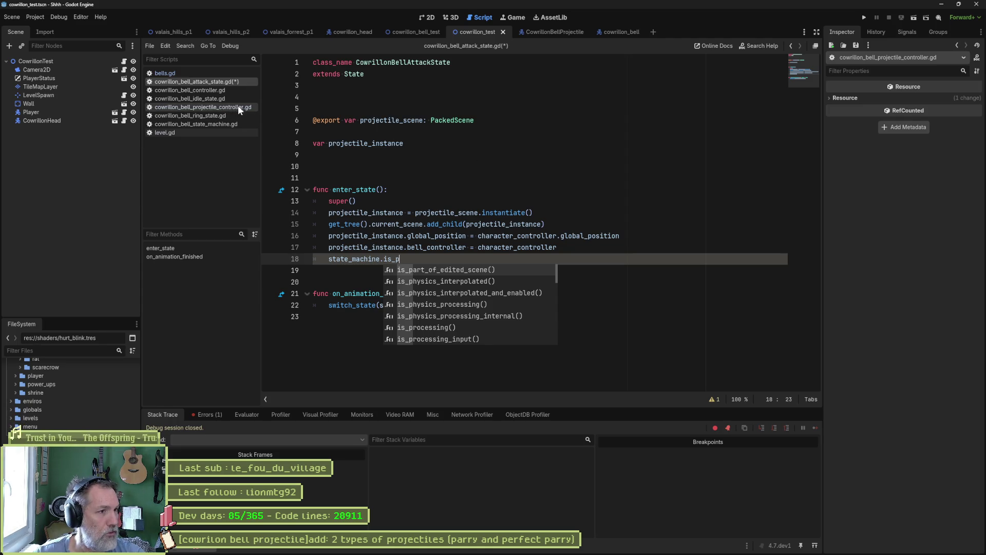
Check and close the bell state machine script, then bring up the quick-open resource search.
{"action": "left_click", "coordinate": [242, 124]}
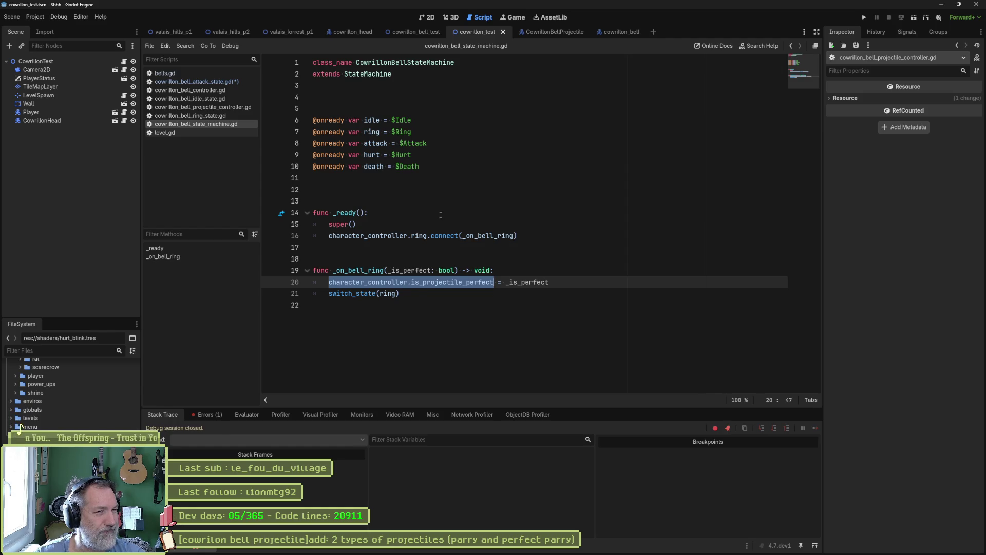
{"action": "left_click", "coordinate": [468, 90]}
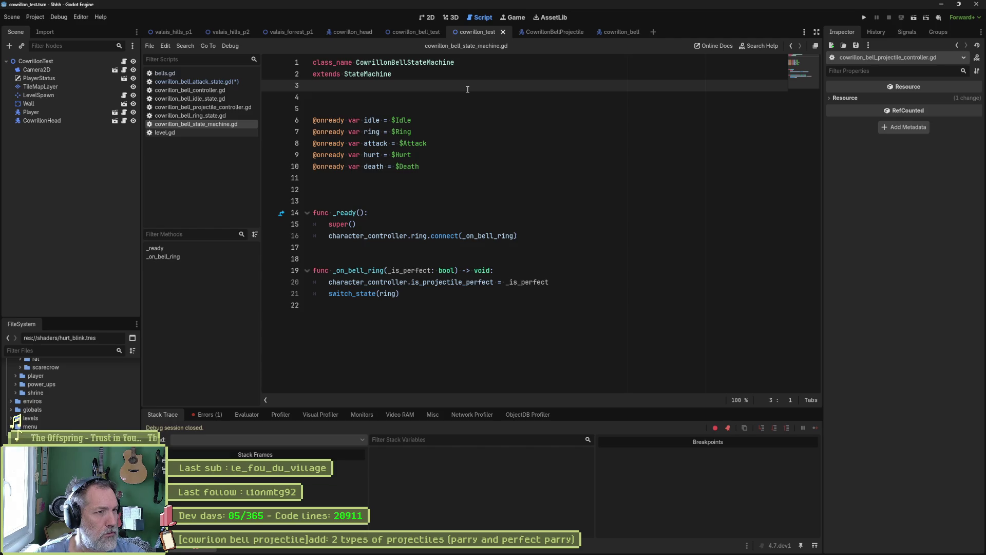
{"action": "middle_click", "coordinate": [205, 124]}
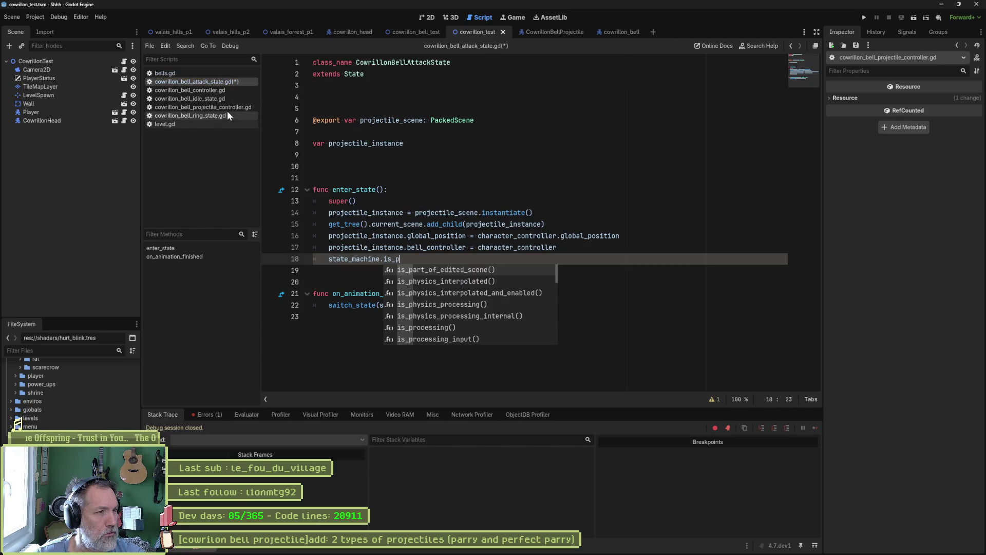
{"action": "left_click", "coordinate": [523, 144]}
{"action": "key", "text": "shift+alt+o"}
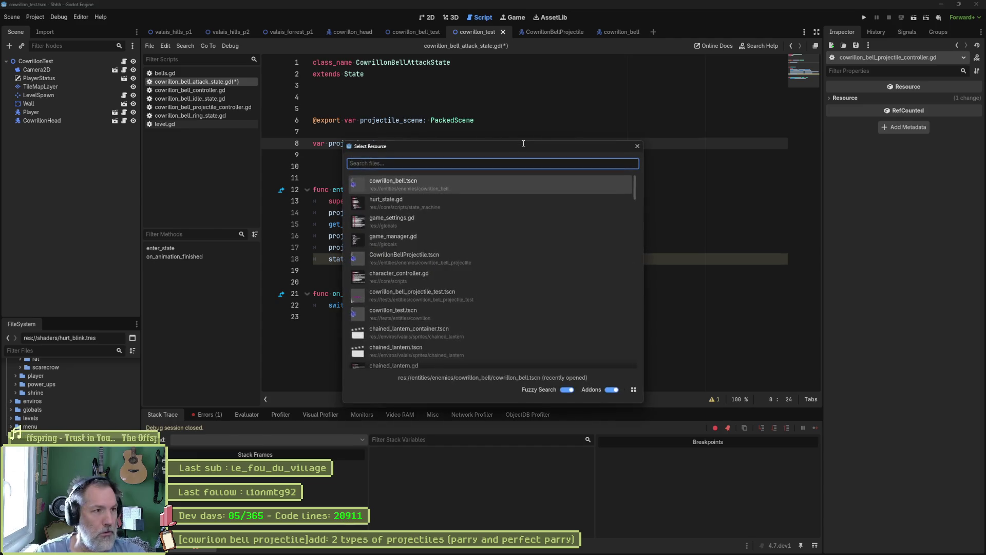
Open the bell projectile state machine script by searching cowrillon_bell_projectile_st, then review the projectile controller.
{"action": "type", "text": "cowrillon_bell_"}
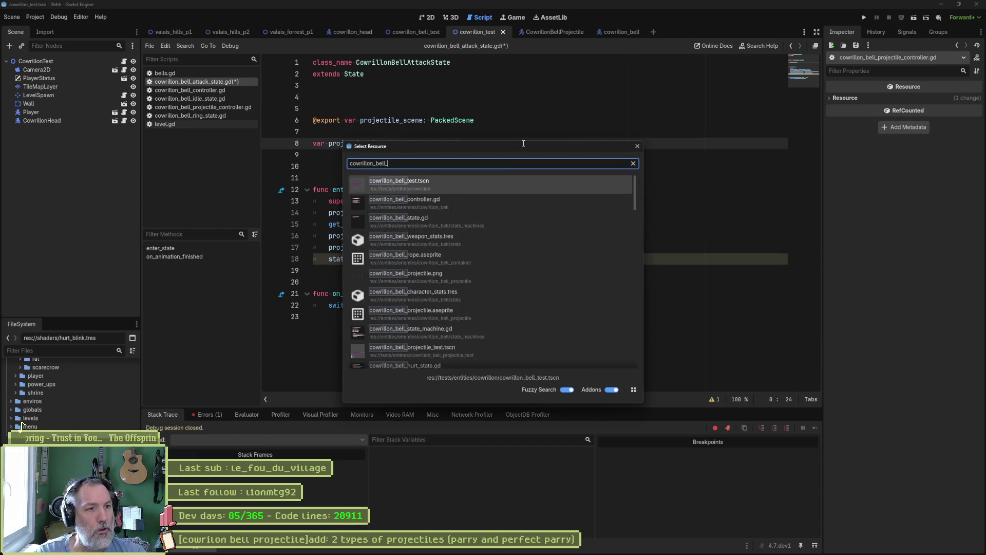
{"action": "type", "text": "projec"}
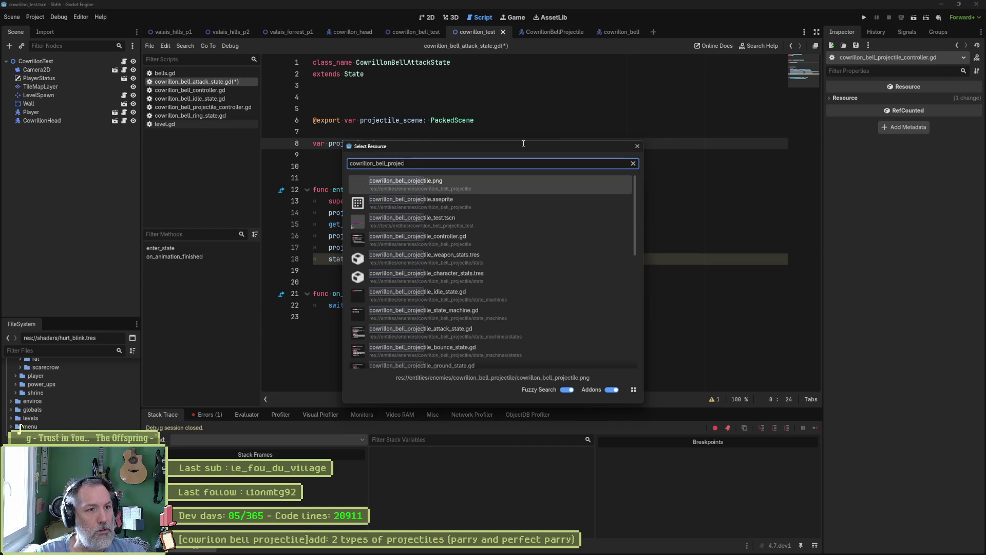
{"action": "type", "text": "tile_st"}
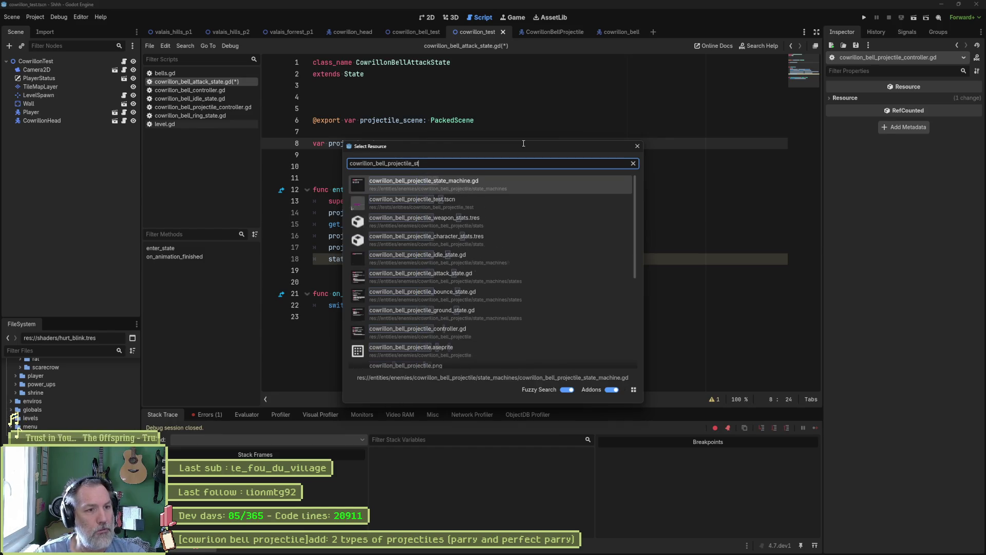
{"action": "key", "text": "Return"}
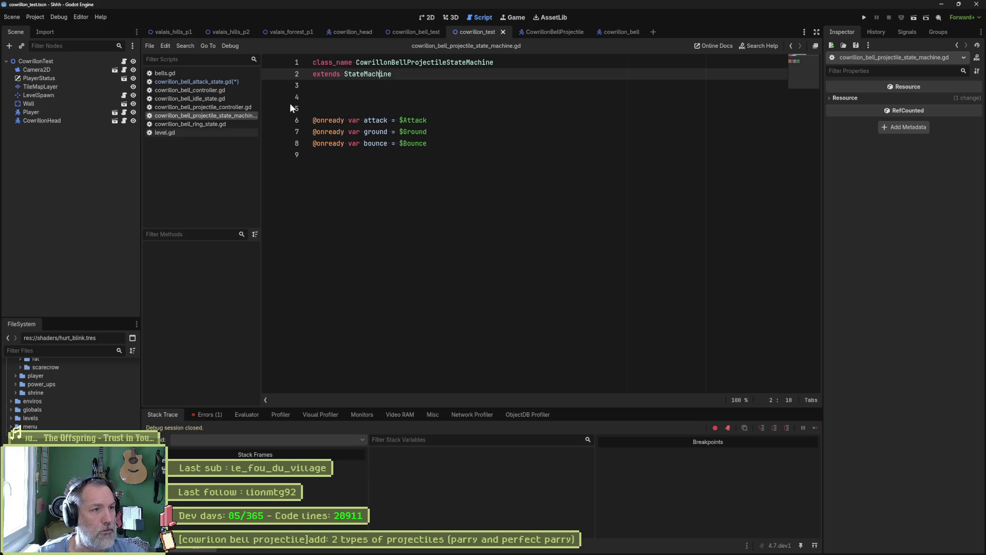
{"action": "left_click", "coordinate": [229, 106]}
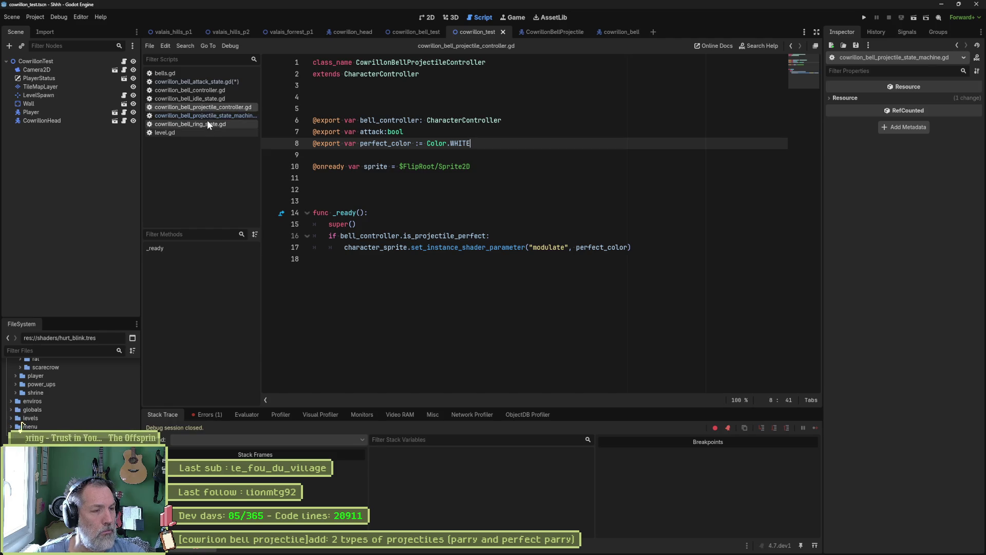
{"action": "left_click", "coordinate": [210, 81]}
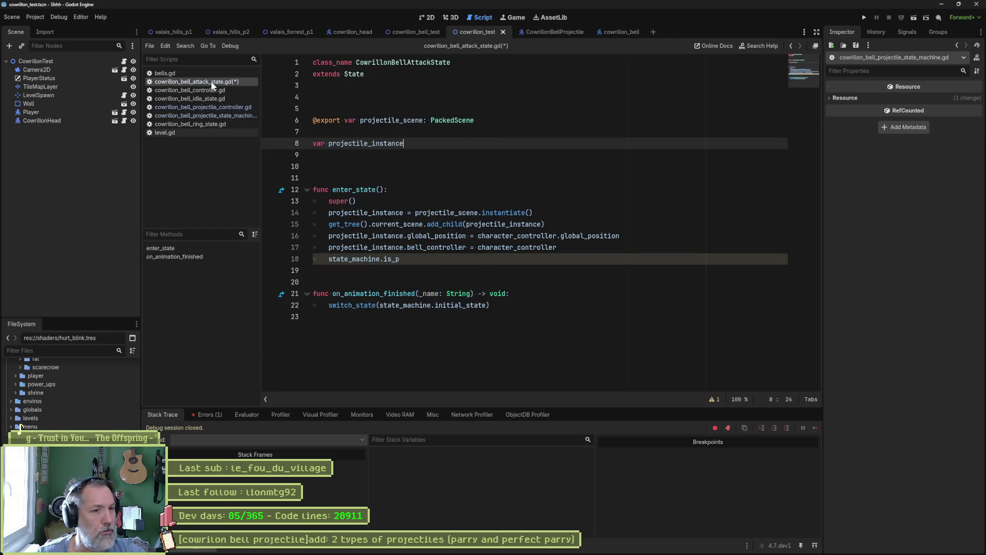
Rewrite line 18 as projectile_instance.is_perfect = true in the bell attack state and save it.
{"action": "double_click", "coordinate": [429, 249]}
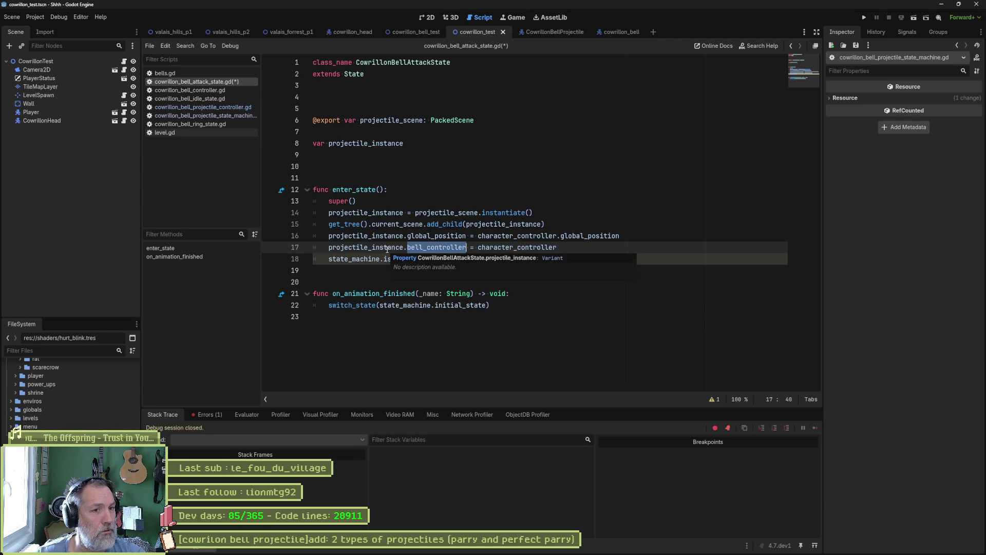
{"action": "double_click", "coordinate": [382, 248]}
{"action": "key", "text": "ctrl+c"}
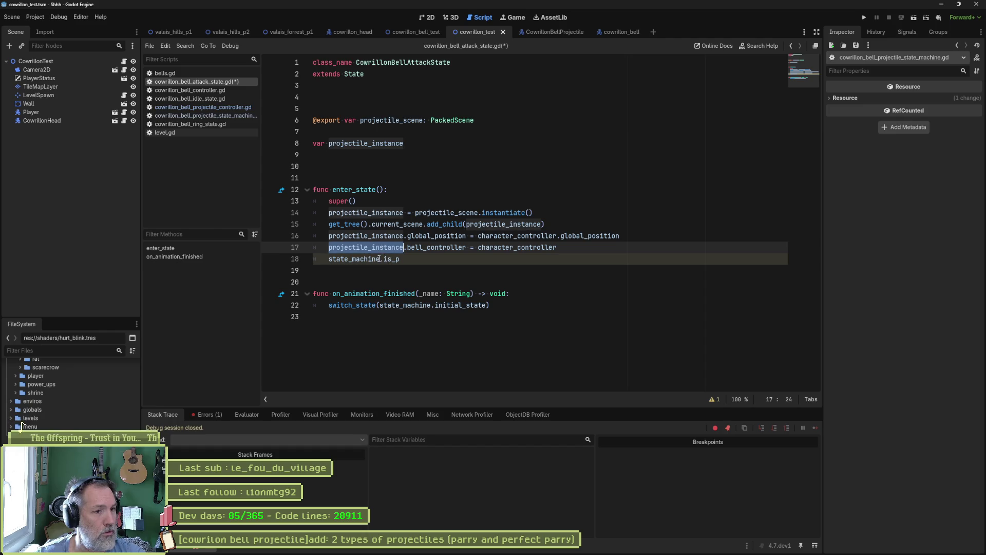
{"action": "double_click", "coordinate": [355, 259]}
{"action": "key", "text": "ctrl+v"}
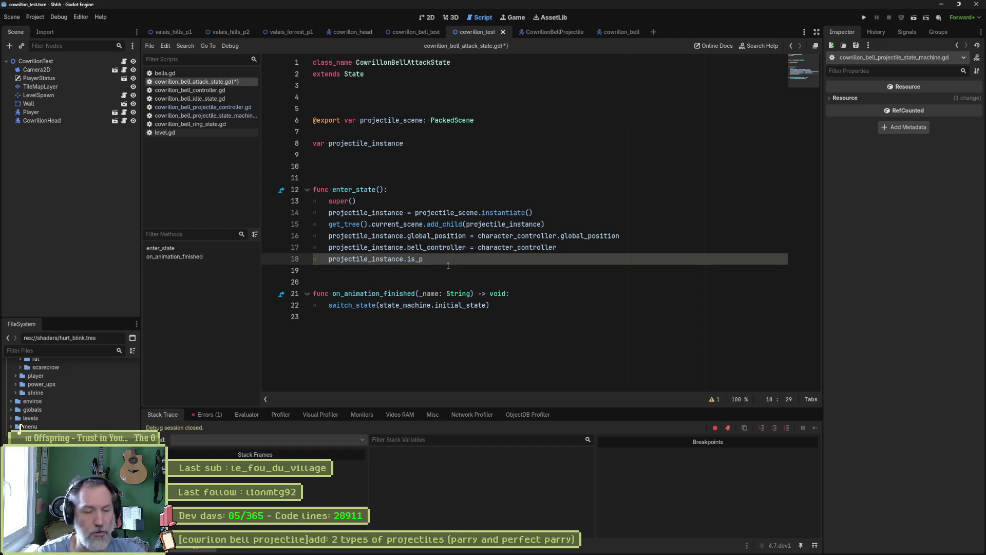
{"action": "left_click", "coordinate": [448, 259]}
{"action": "type", "text": "erfect"}
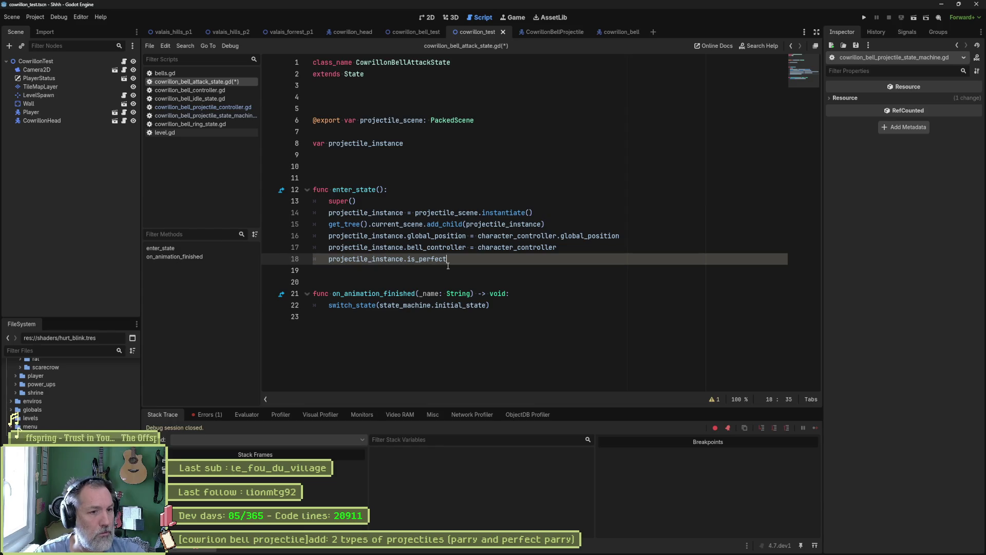
{"action": "type", "text": " = true"}
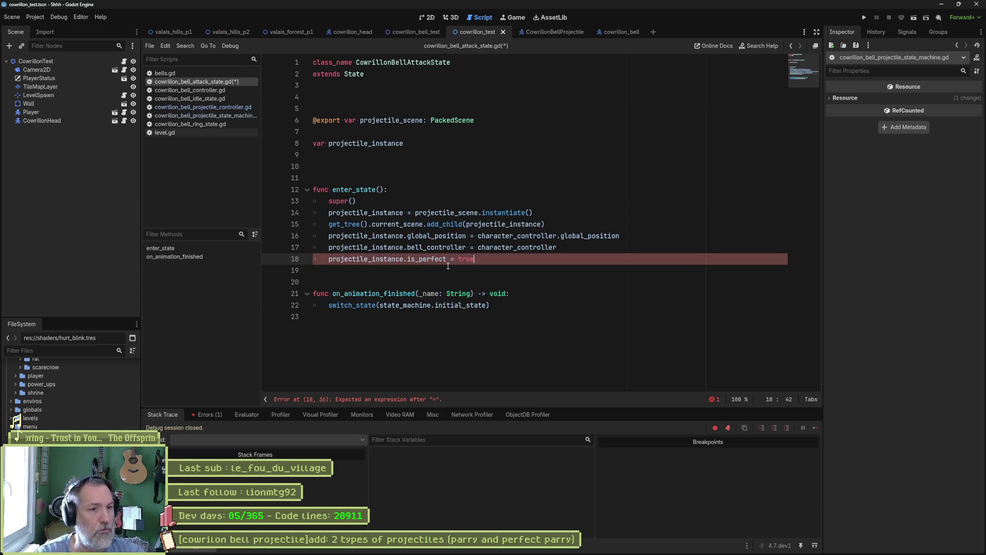
{"action": "double_click", "coordinate": [437, 260]}
{"action": "key", "text": "ctrl+s"}
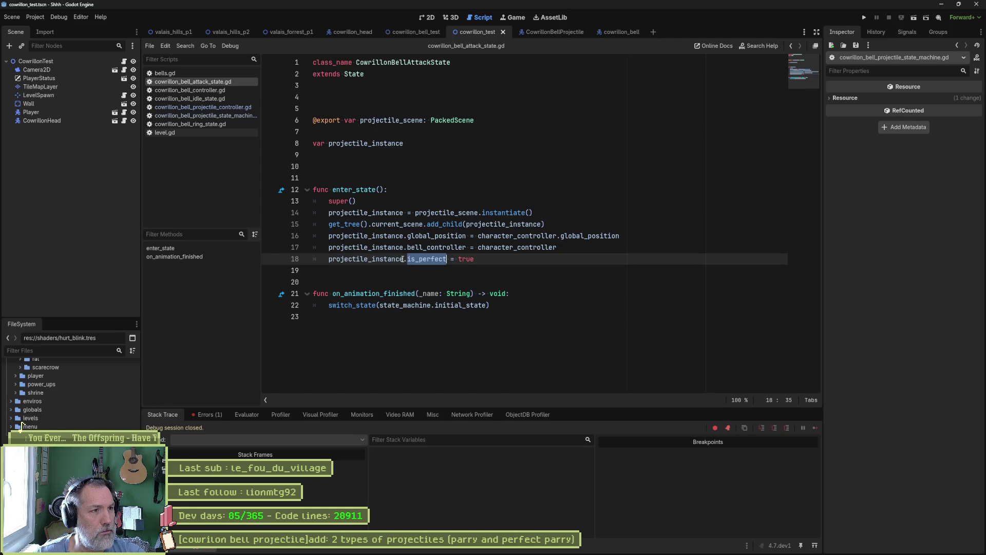
{"action": "left_click", "coordinate": [227, 107]}
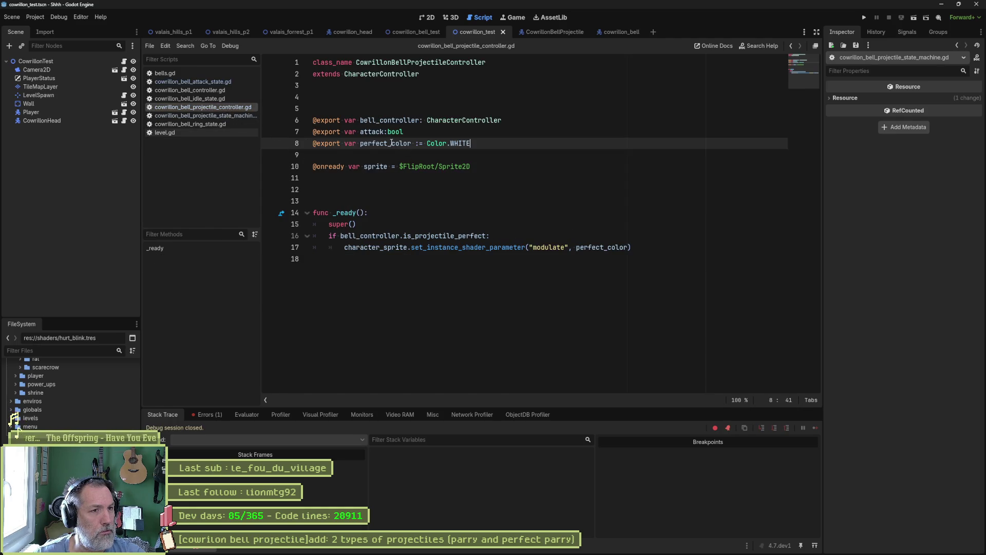
Declare var is_perfect := false on line 12 of the projectile controller.
{"action": "left_click", "coordinate": [488, 166]}
{"action": "key", "text": "shift+Up"}
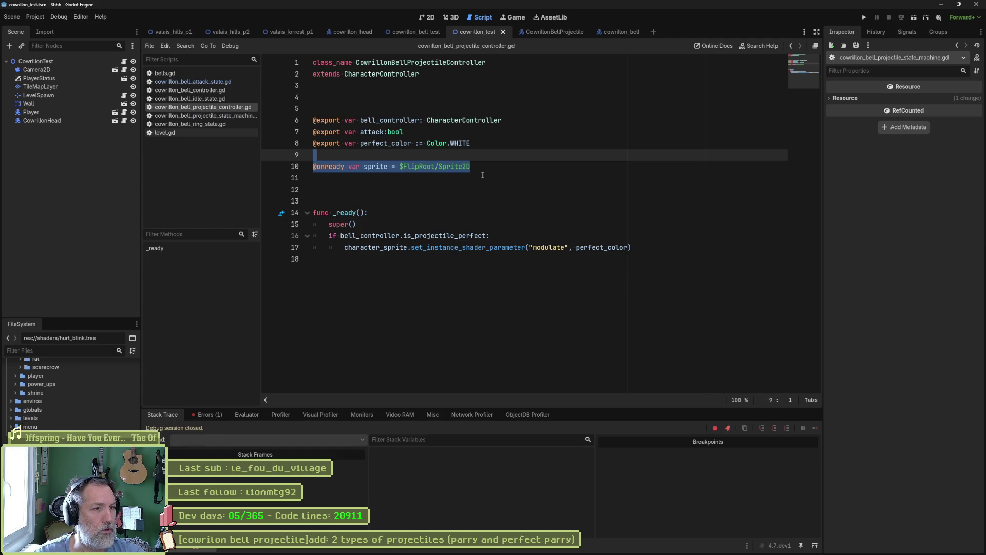
{"action": "key", "text": "Right"}
{"action": "key", "text": "Return"}
{"action": "key", "text": "Return"}
{"action": "type", "text": "v"}
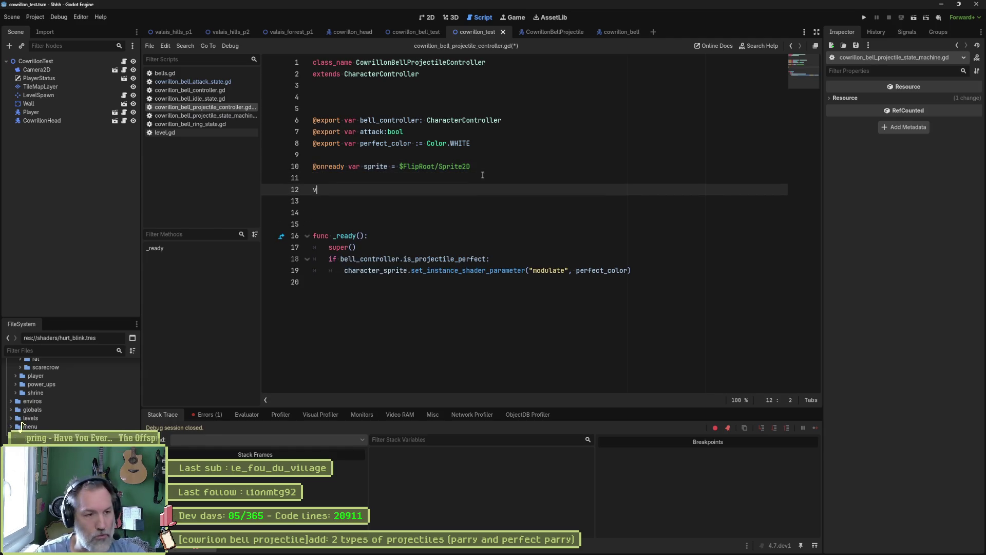
{"action": "type", "text": "ar is_perfect:"}
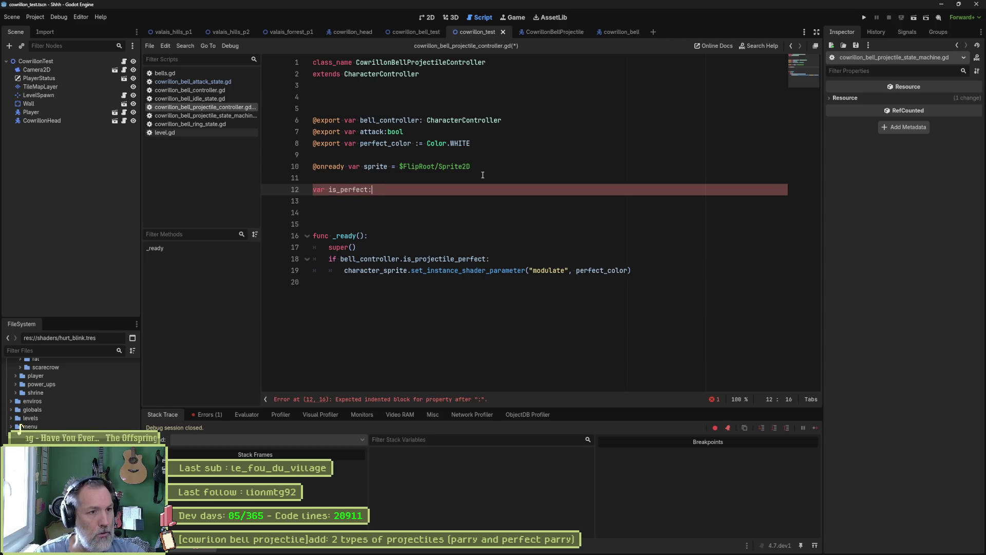
{"action": "key", "text": "BackSpace"}
{"action": "type", "text": " := false"}
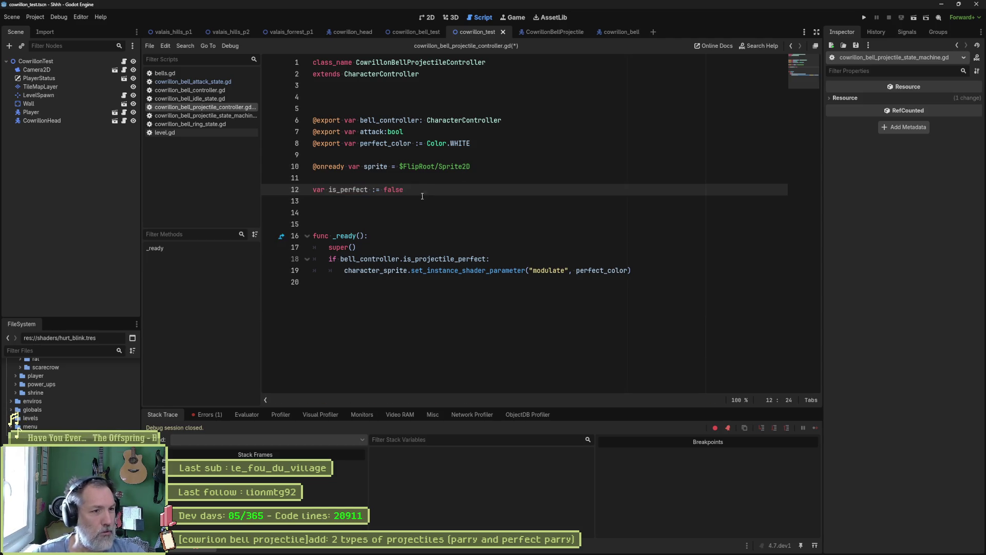
{"action": "double_click", "coordinate": [341, 190]}
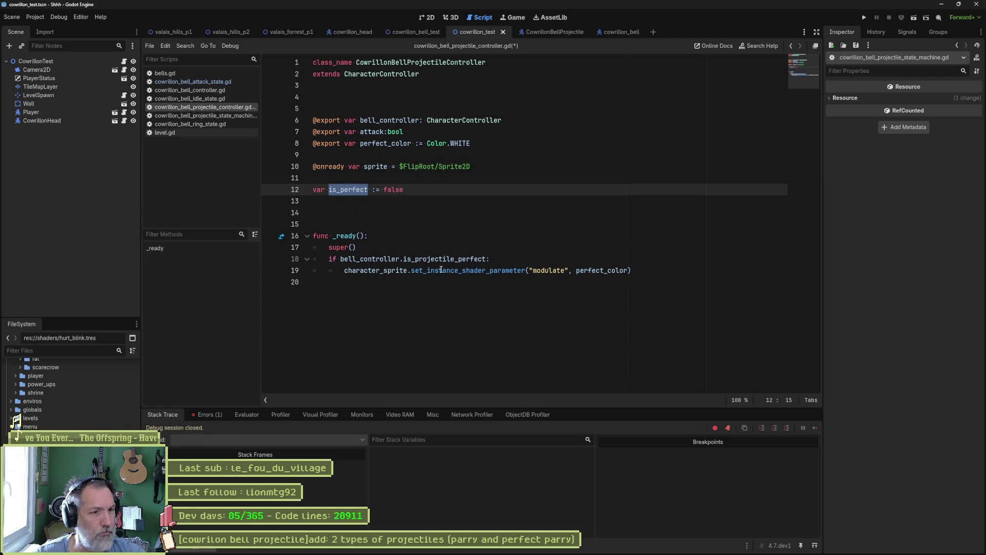
Change the _ready condition on line 18 to if is_perfect: and save the script.
{"action": "double_click", "coordinate": [384, 261]}
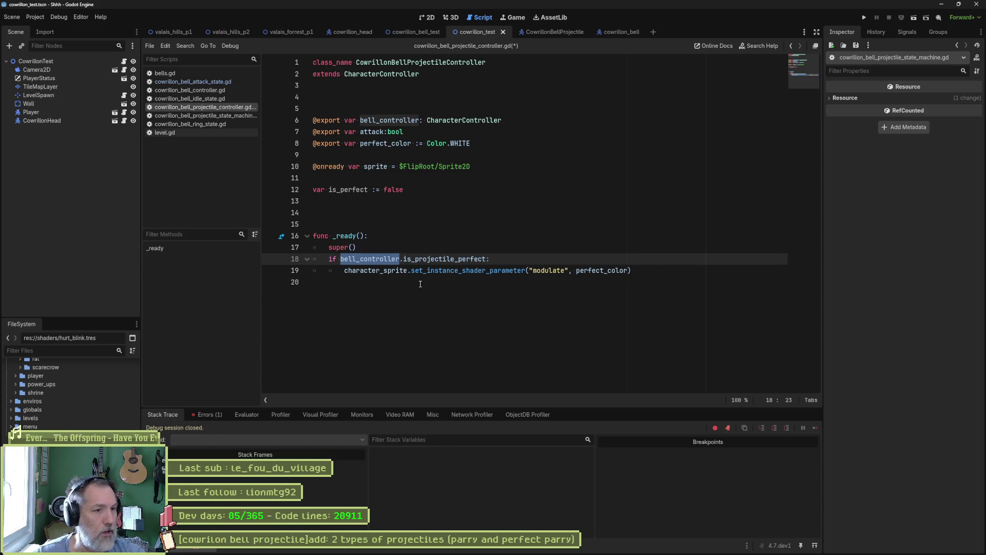
{"action": "key", "text": "Up"}
{"action": "left_click_drag", "start_coordinate": [348, 236], "coordinate": [351, 260]}
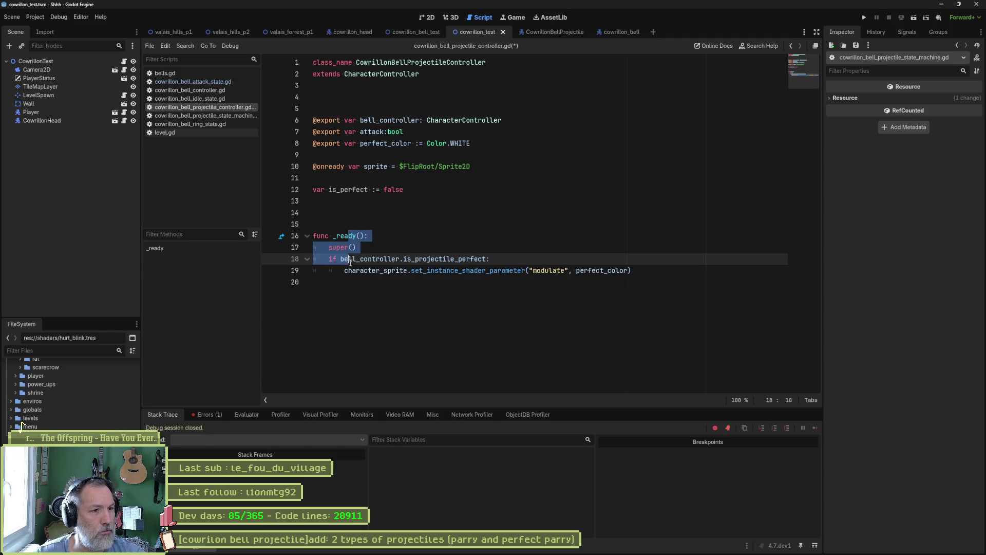
{"action": "left_click", "coordinate": [343, 259]}
{"action": "double_click", "coordinate": [369, 260]}
{"action": "key", "text": "Delete"}
{"action": "key", "text": "Delete"}
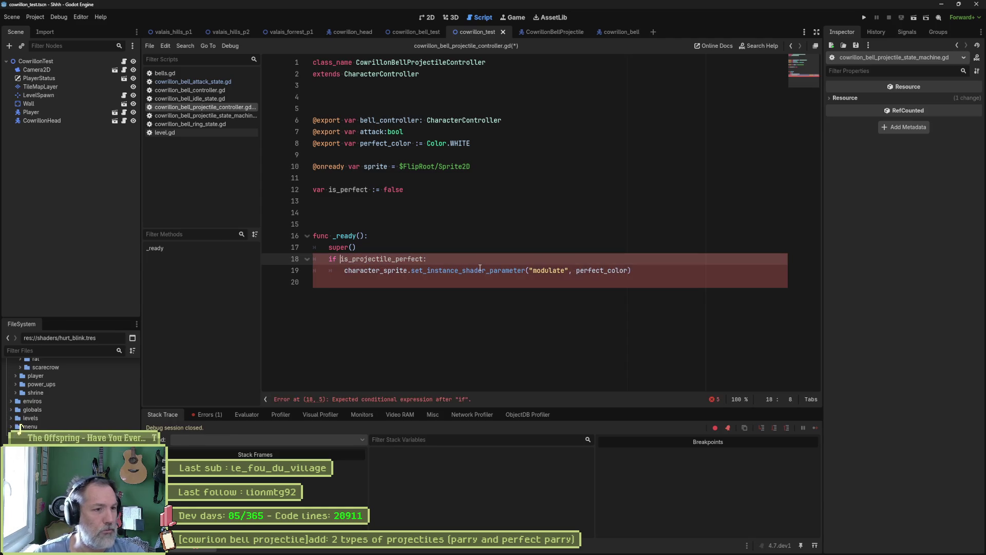
{"action": "double_click", "coordinate": [349, 189]}
{"action": "key", "text": "ctrl+c"}
{"action": "double_click", "coordinate": [370, 259]}
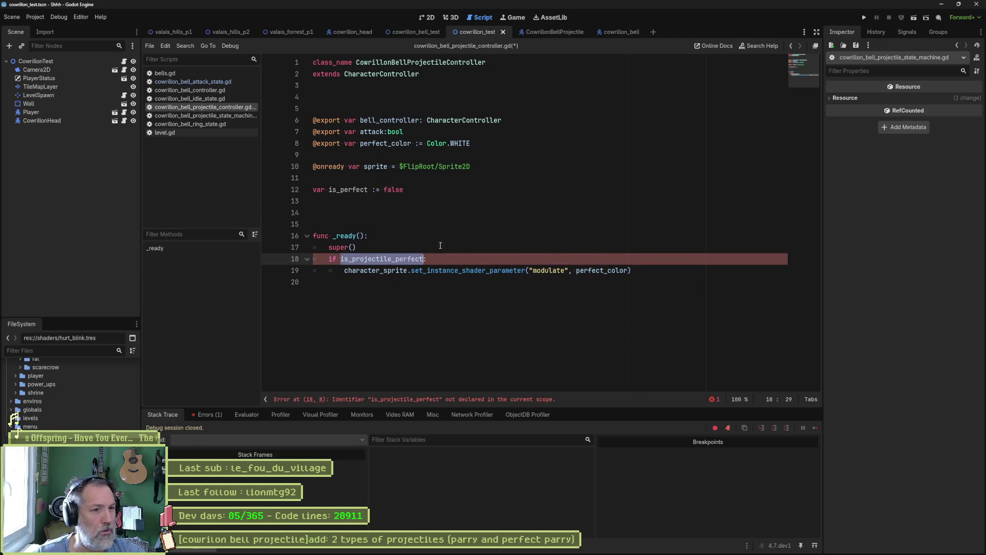
{"action": "key", "text": "ctrl+v"}
{"action": "key", "text": "ctrl+s"}
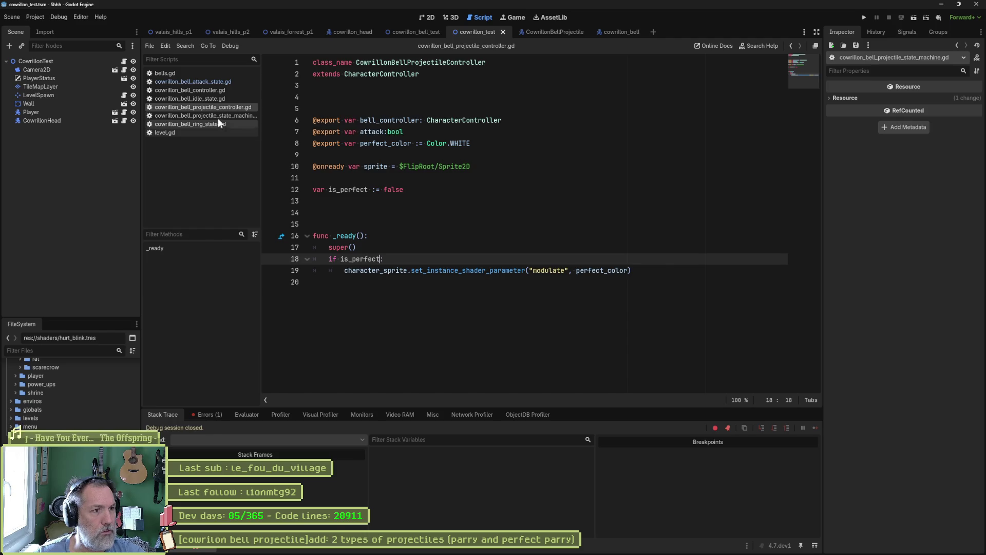
Review projectile_scene.instantiate() and the is_perfect line in the attack state, then open the projectile controller.
{"action": "left_click", "coordinate": [207, 82]}
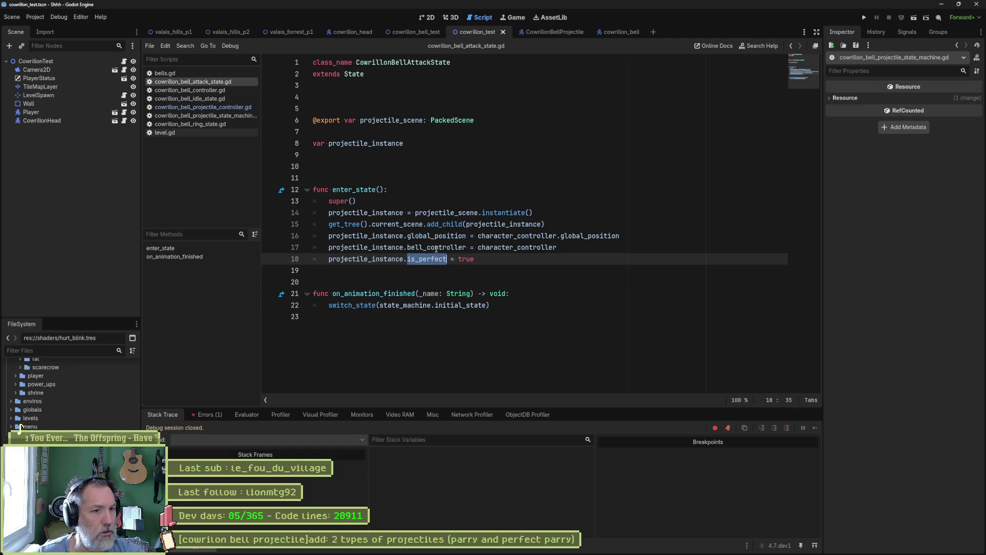
{"action": "double_click", "coordinate": [450, 212]}
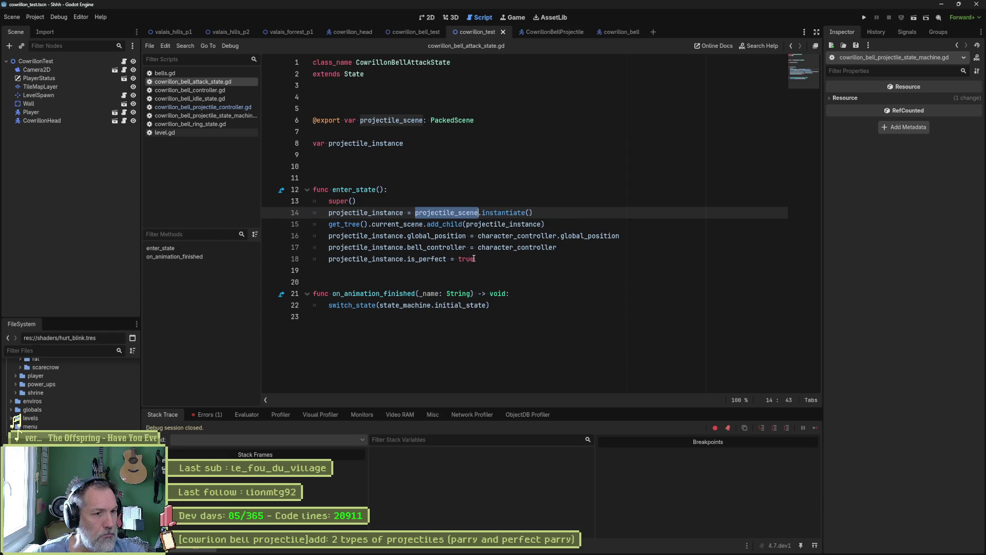
{"action": "double_click", "coordinate": [426, 259]}
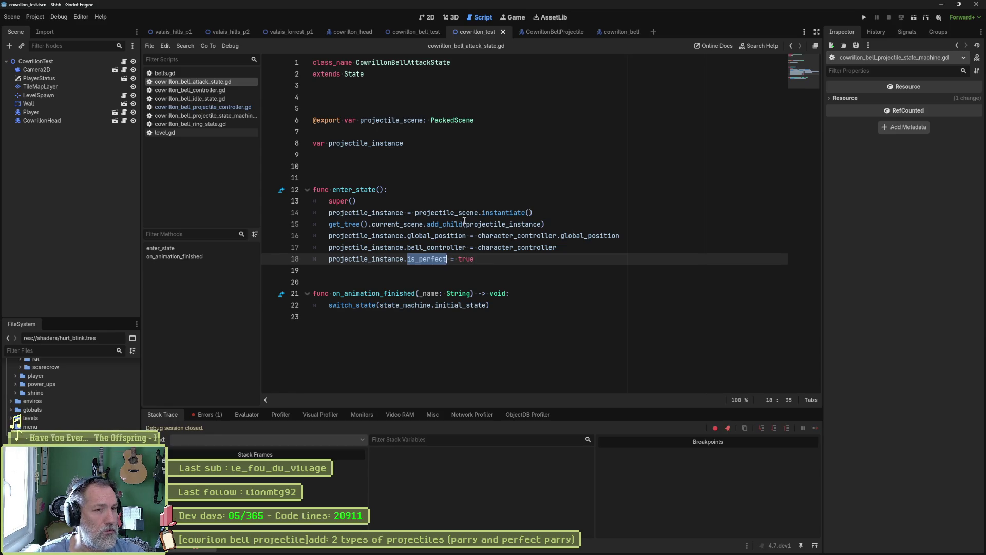
{"action": "left_click_drag", "start_coordinate": [533, 212], "coordinate": [415, 213]}
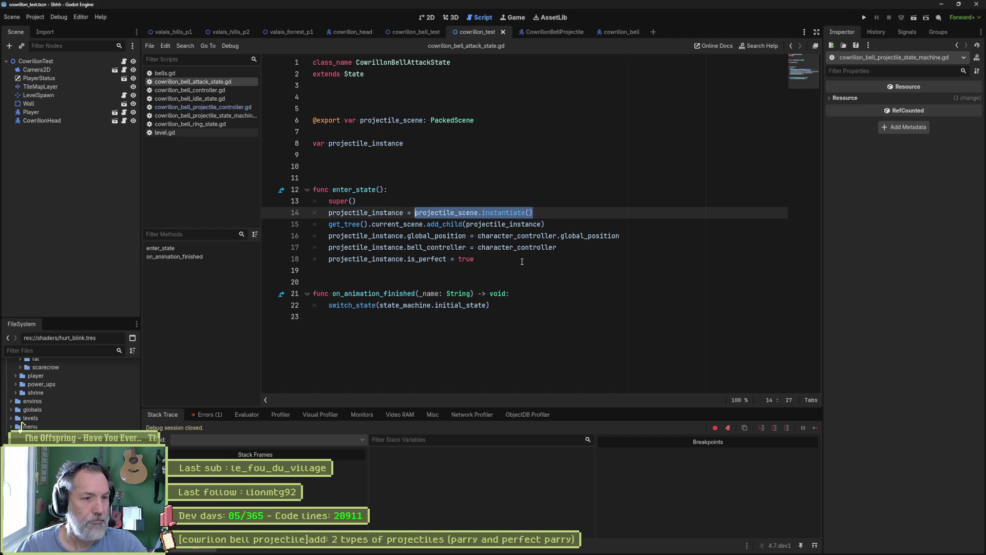
{"action": "mouse_move", "coordinate": [522, 261]}
{"action": "left_mouse_down"}
{"action": "mouse_move", "coordinate": [583, 235]}
{"action": "mouse_move", "coordinate": [563, 267]}
{"action": "mouse_move", "coordinate": [562, 251]}
{"action": "left_mouse_up"}
{"action": "left_click", "coordinate": [566, 261]}
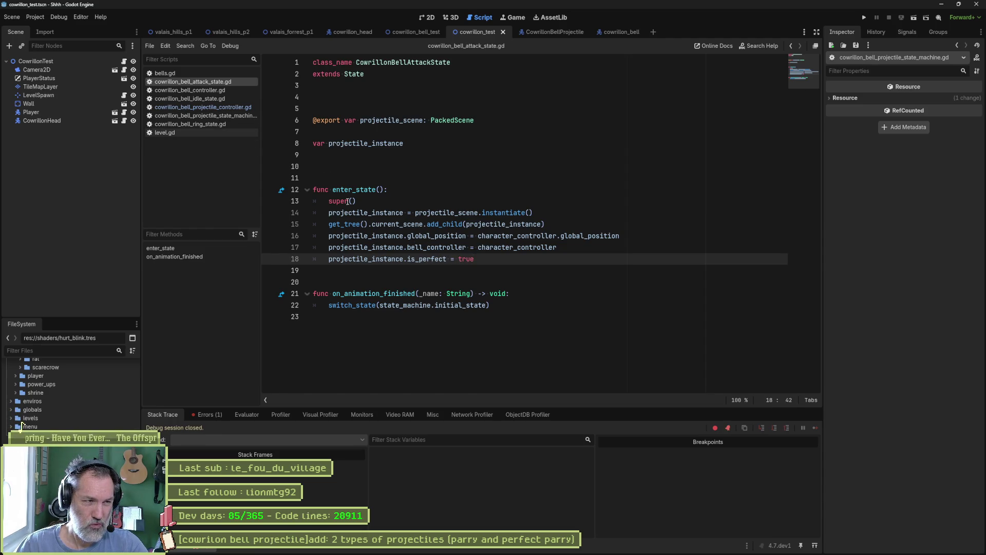
{"action": "left_click", "coordinate": [221, 108]}
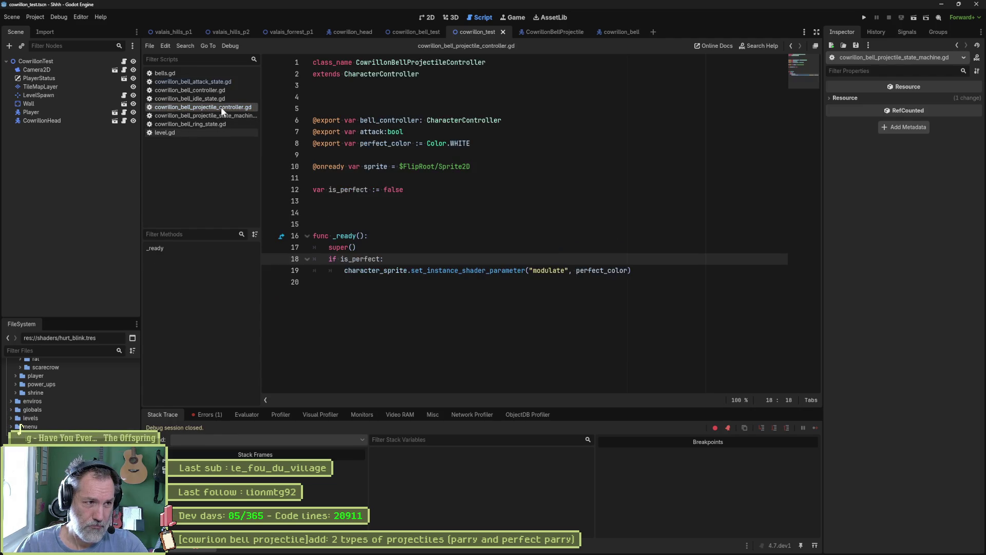
Run the current scene with F6, stop it, and run it again.
{"action": "double_click", "coordinate": [362, 259]}
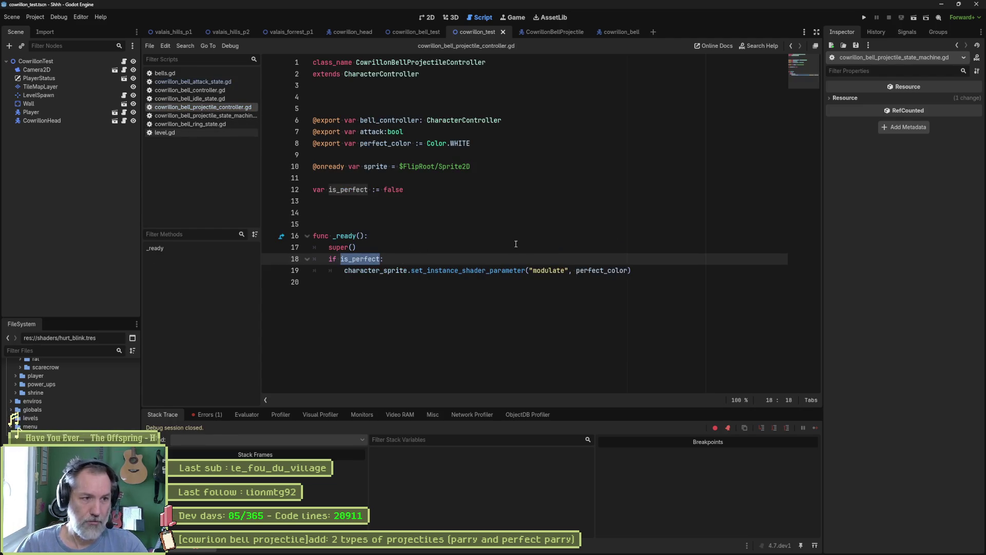
{"action": "key", "text": "F6"}
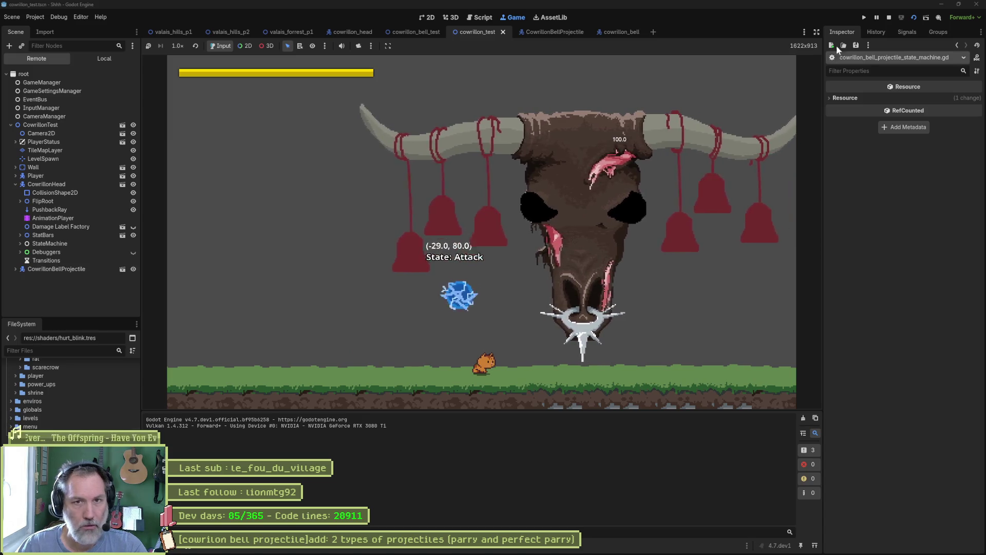
{"action": "left_click", "coordinate": [889, 17]}
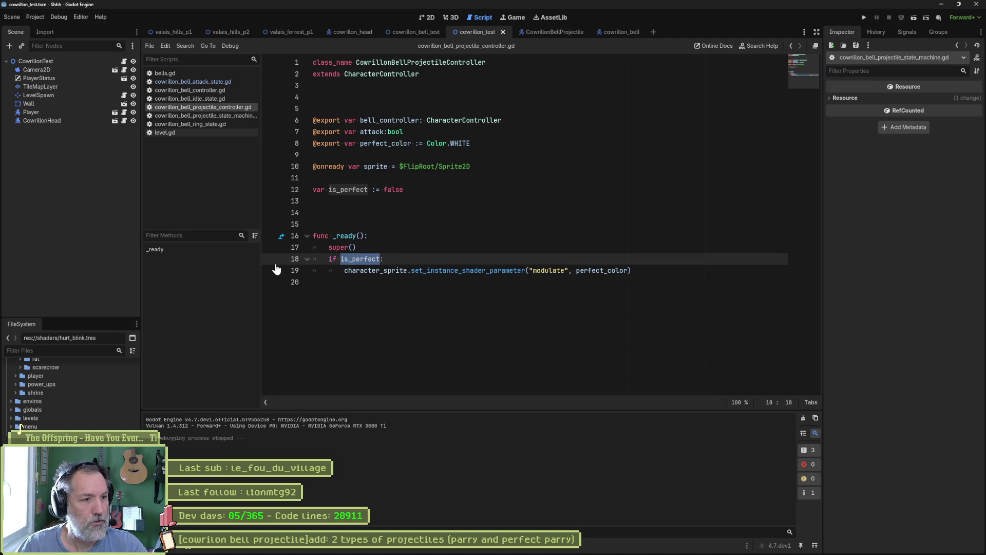
{"action": "key", "text": "F6"}
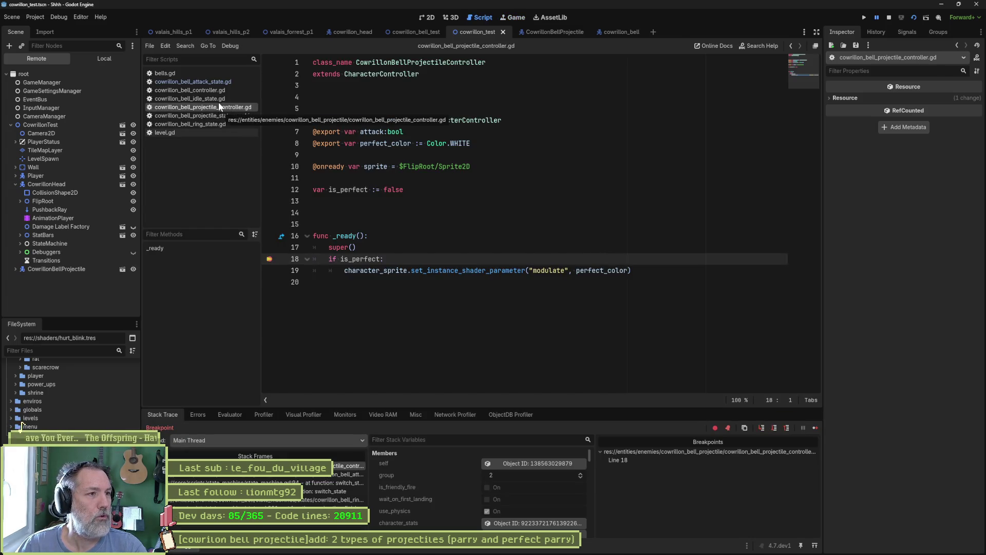
Set a breakpoint on line 18 of the bell attack state script and continue to it.
{"action": "left_click", "coordinate": [221, 84]}
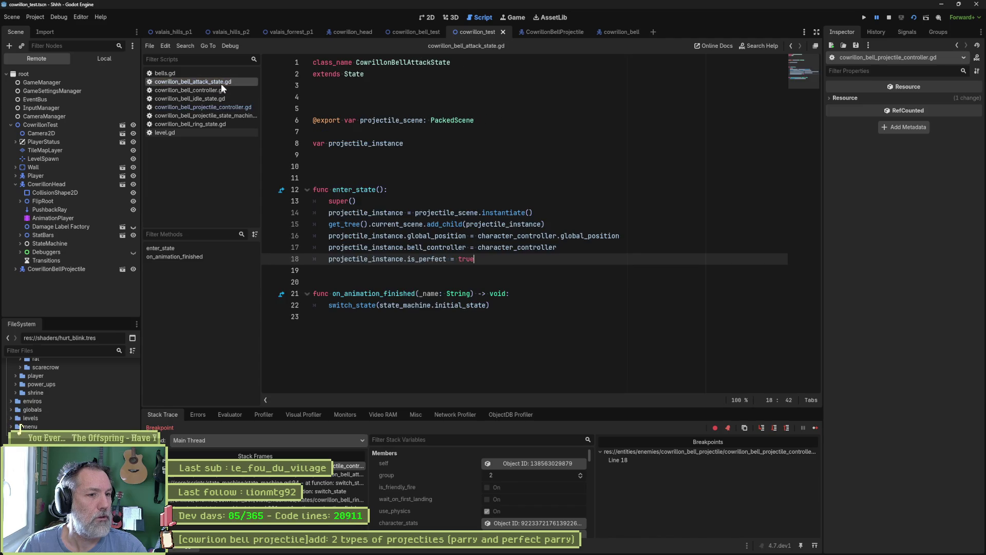
{"action": "left_click", "coordinate": [270, 259]}
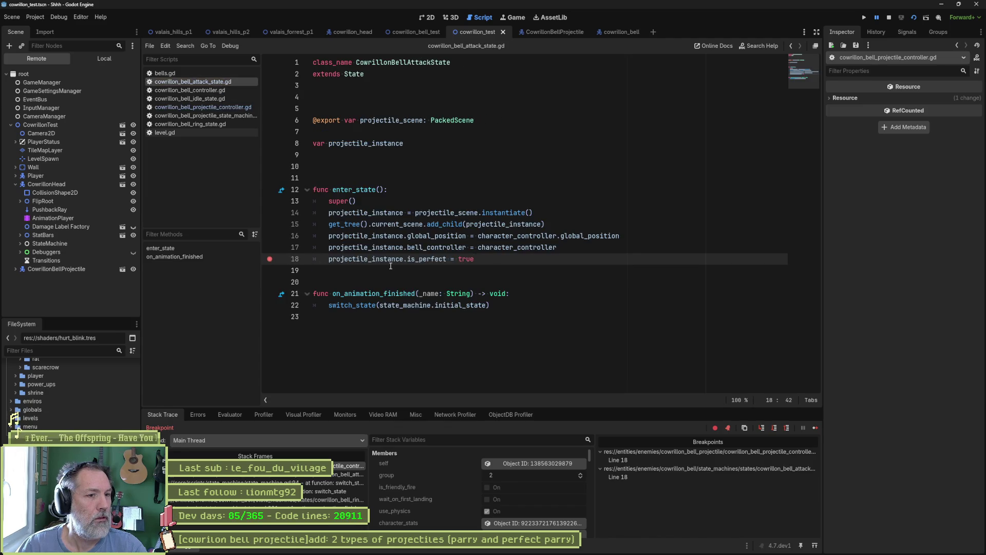
{"action": "left_click", "coordinate": [816, 428]}
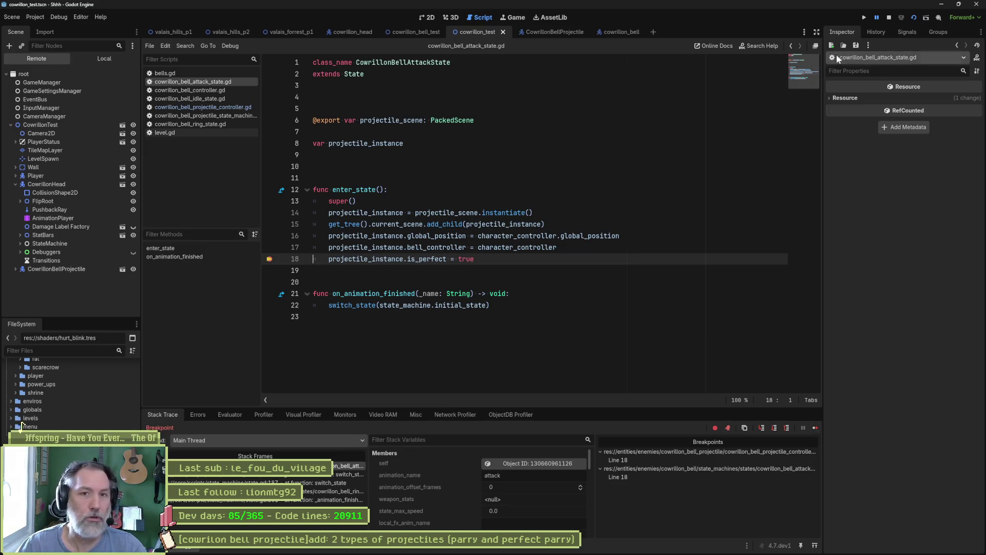
Stop debugging, clear the attack state's line 18 breakpoint, and switch to cowrillon_bell_projectile_controller.gd.
{"action": "left_click", "coordinate": [889, 18]}
{"action": "left_click", "coordinate": [591, 252]}
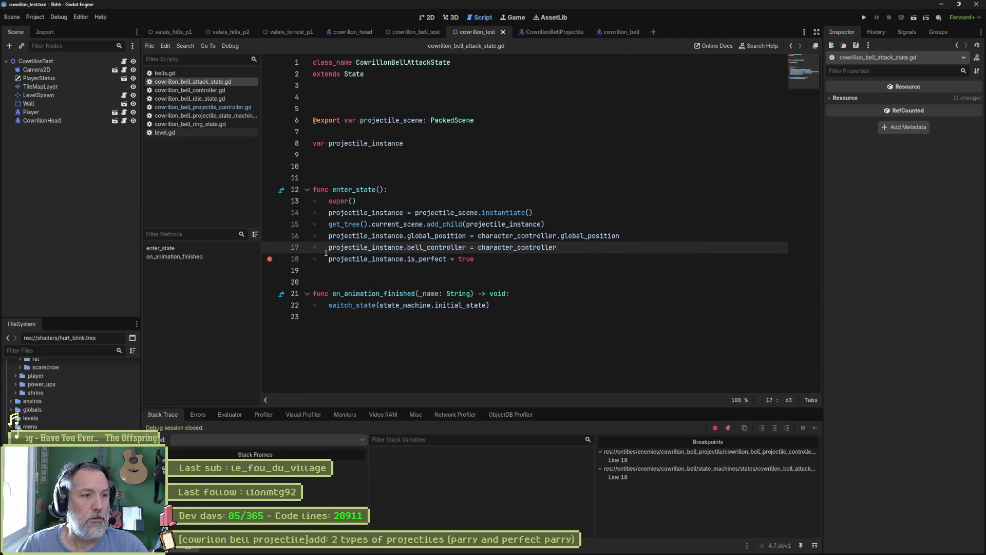
{"action": "left_click", "coordinate": [269, 258]}
{"action": "left_click", "coordinate": [205, 109]}
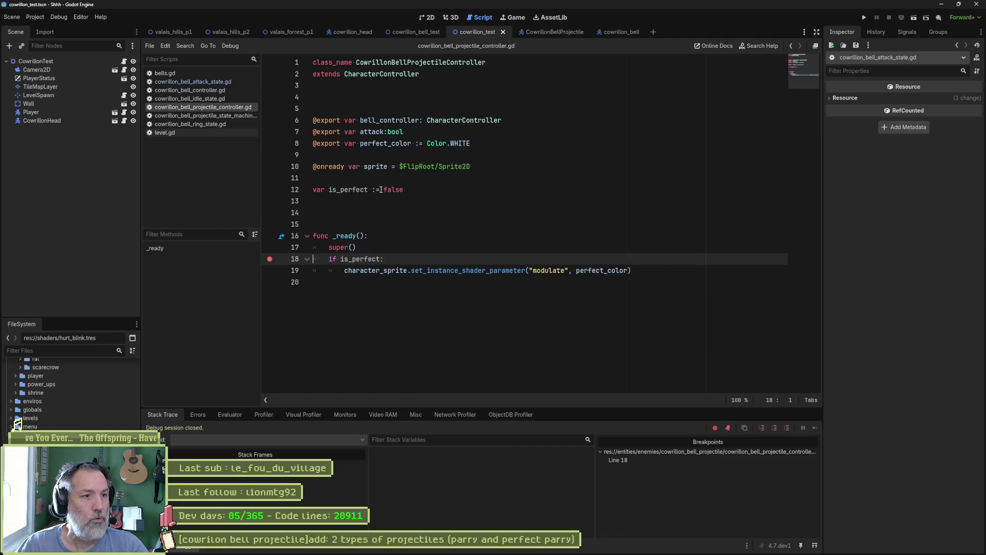
Declare 'var is_perfect: bool:' with a set(value) block assigning is_perfect = value.
{"action": "double_click", "coordinate": [403, 190]}
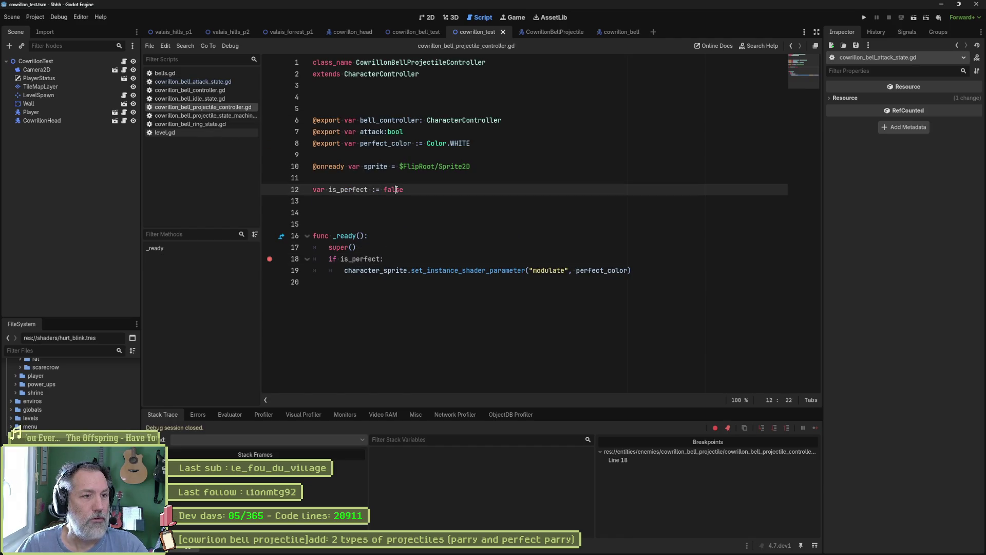
{"action": "key", "text": "BackSpace"}
{"action": "key", "text": "BackSpace"}
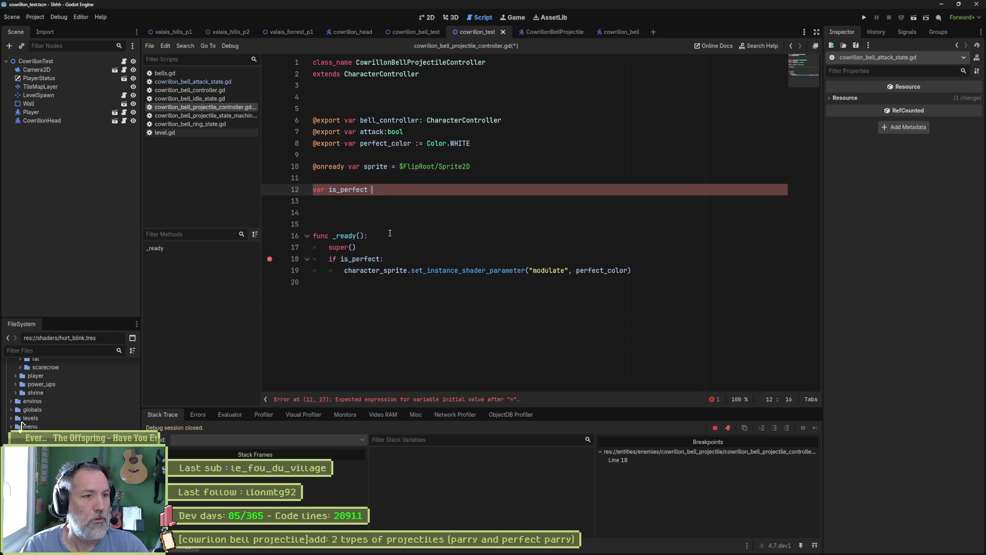
{"action": "type", "text": ":bool:"}
{"action": "key", "text": "Return"}
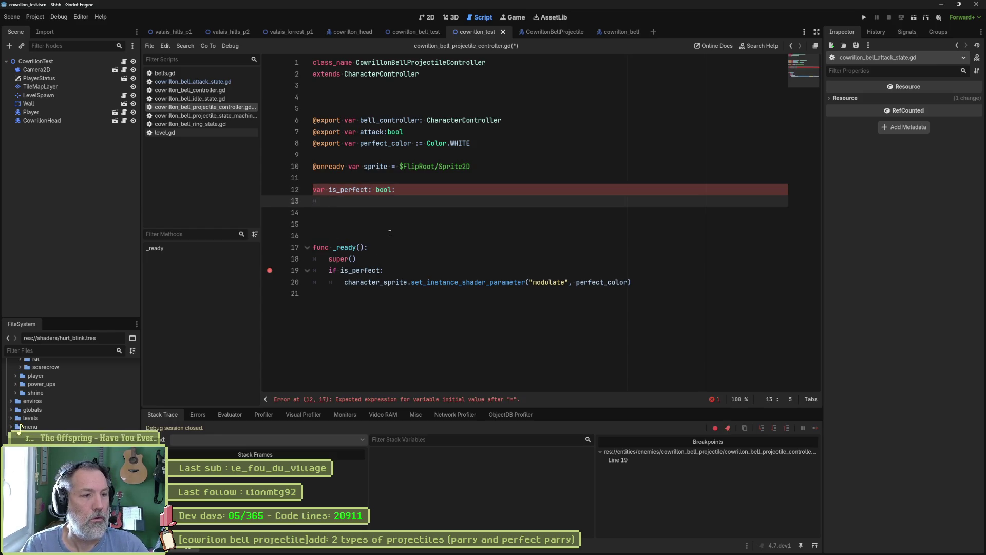
{"action": "type", "text": "set(value):"}
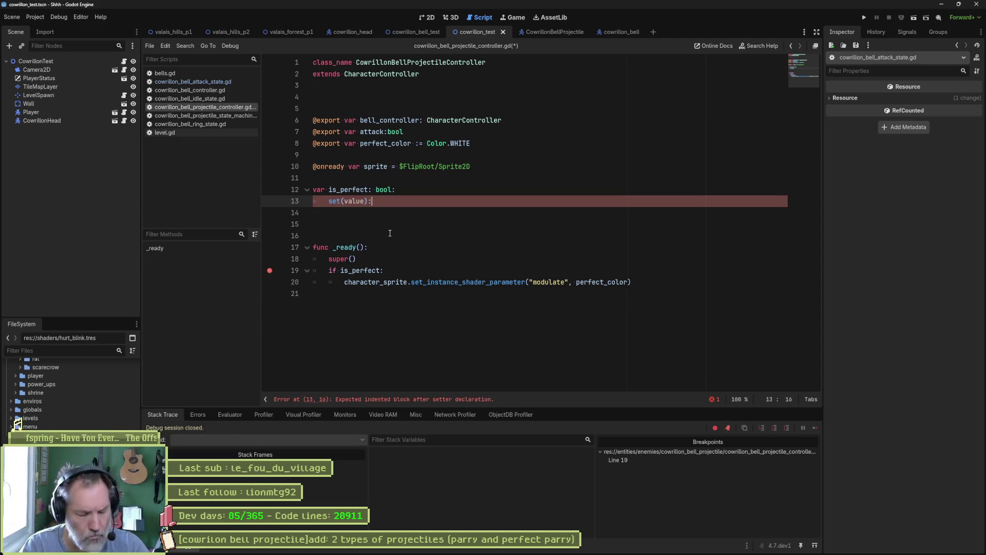
{"action": "key", "text": "Return"}
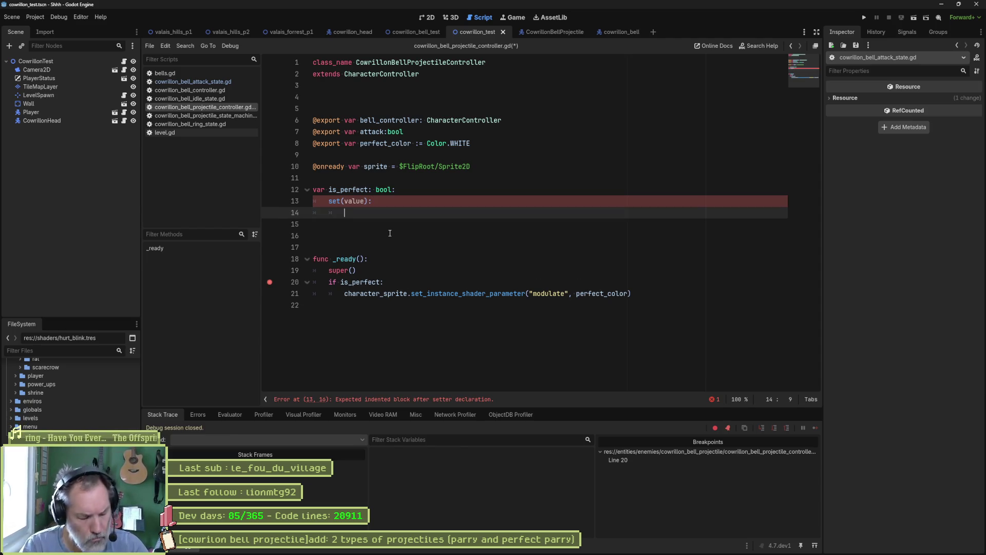
{"action": "type", "text": "is_perfe"}
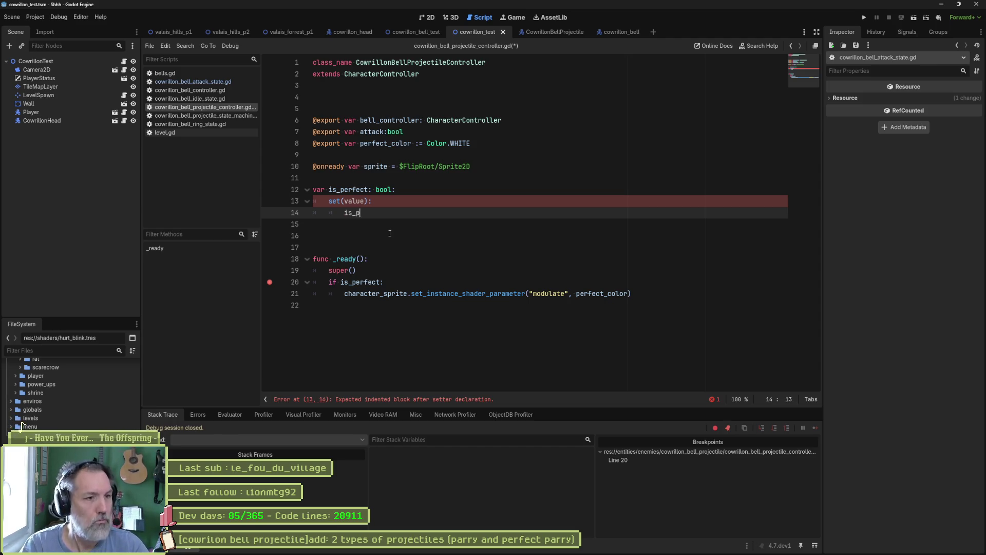
{"action": "type", "text": "ct = value"}
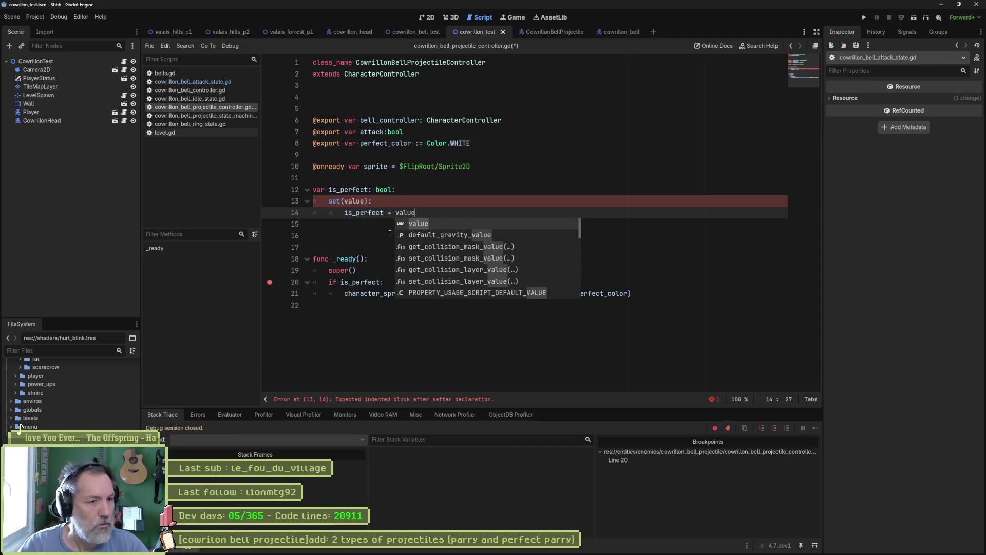
{"action": "key", "text": "Escape"}
Move the if is_perfect modulate line into the setter, delete _ready, then save and run the scene.
{"action": "left_click_drag", "start_coordinate": [637, 295], "coordinate": [643, 279]}
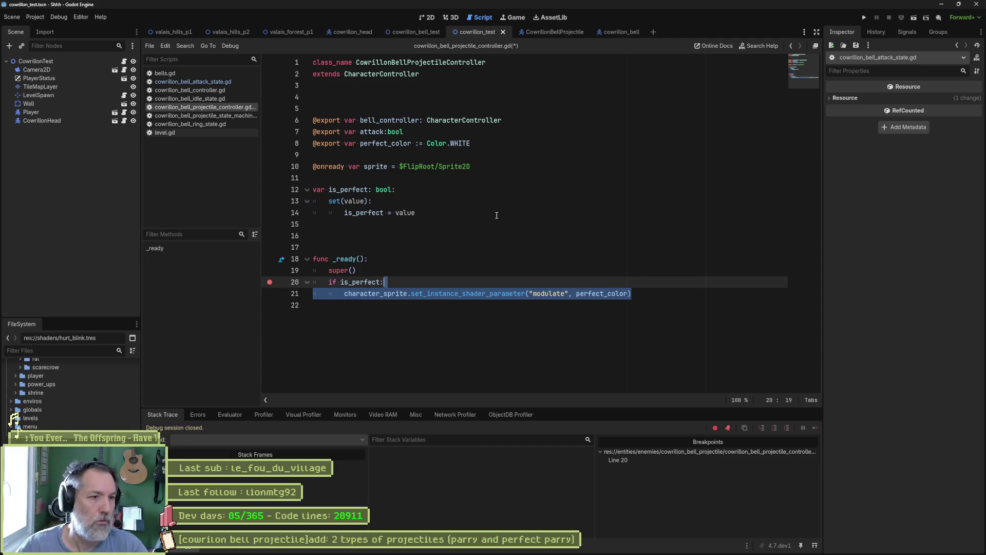
{"action": "key", "text": "alt+Up"}
{"action": "key", "text": "alt+Up"}
{"action": "key", "text": "alt+Up"}
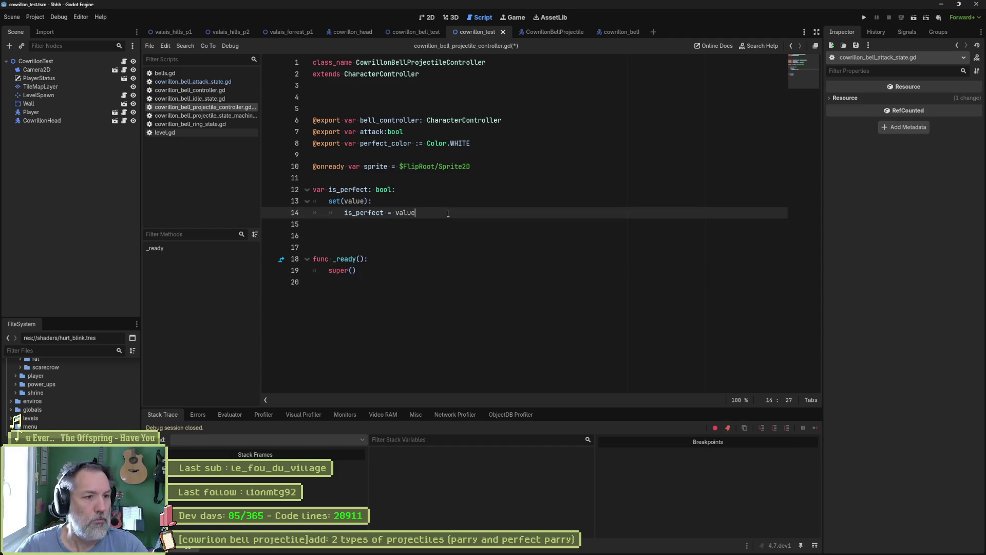
{"action": "key", "text": "Tab"}
{"action": "left_click", "coordinate": [445, 201]}
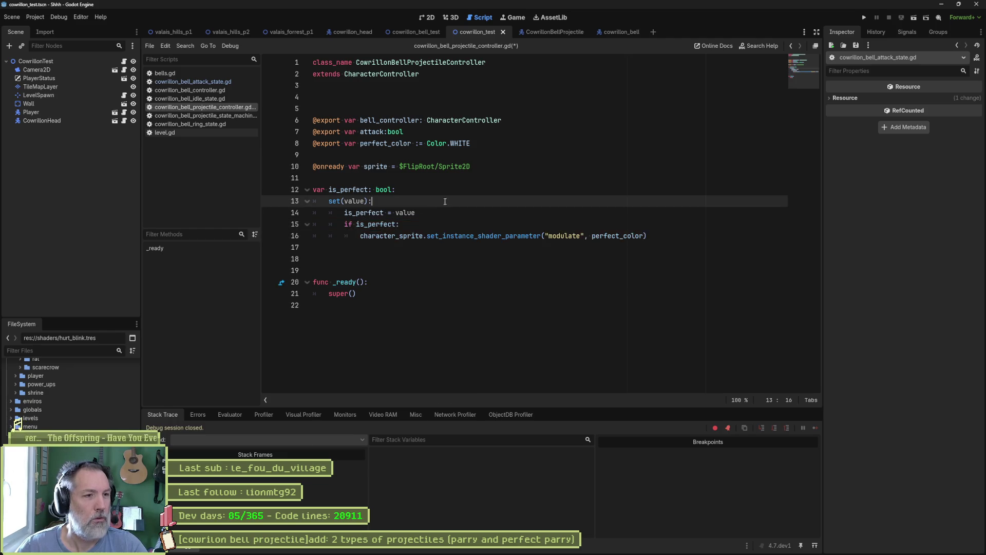
{"action": "left_click", "coordinate": [442, 222]}
{"action": "key", "text": "Delete"}
{"action": "key", "text": "Delete"}
{"action": "key", "text": "Delete"}
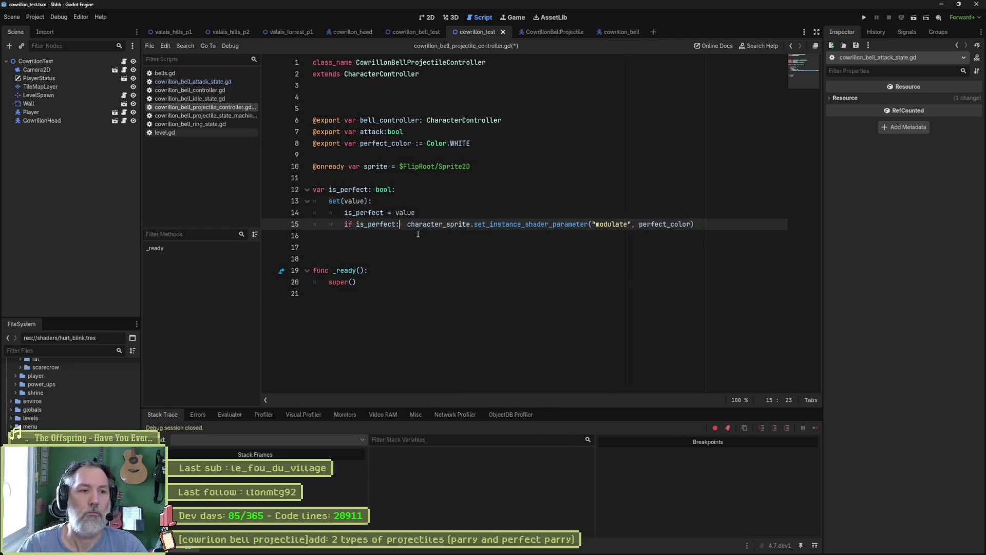
{"action": "left_click", "coordinate": [455, 275]}
{"action": "key", "text": "shift+Up"}
{"action": "key", "text": "shift+Up"}
{"action": "key", "text": "BackSpace"}
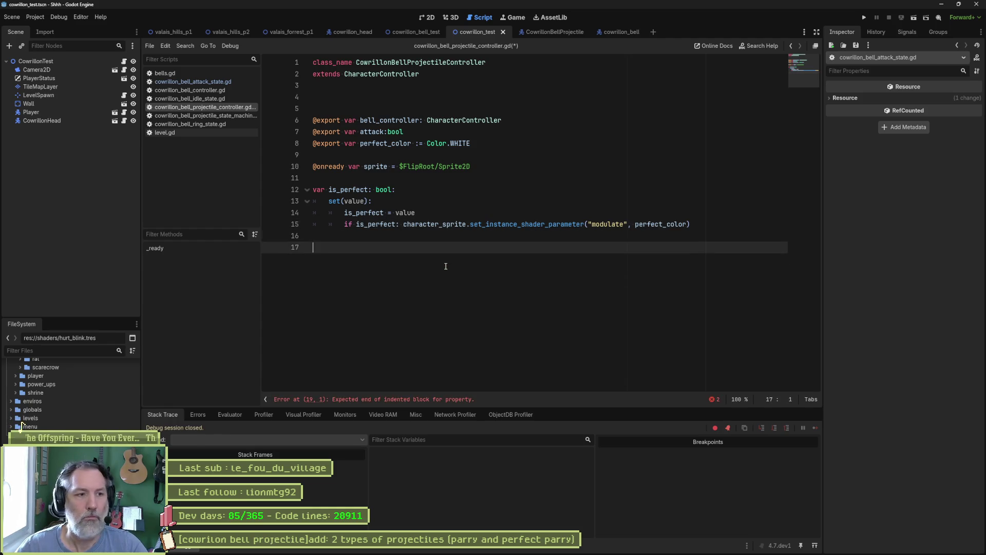
{"action": "key", "text": "BackSpace"}
{"action": "key", "text": "BackSpace"}
{"action": "key", "text": "ctrl+s"}
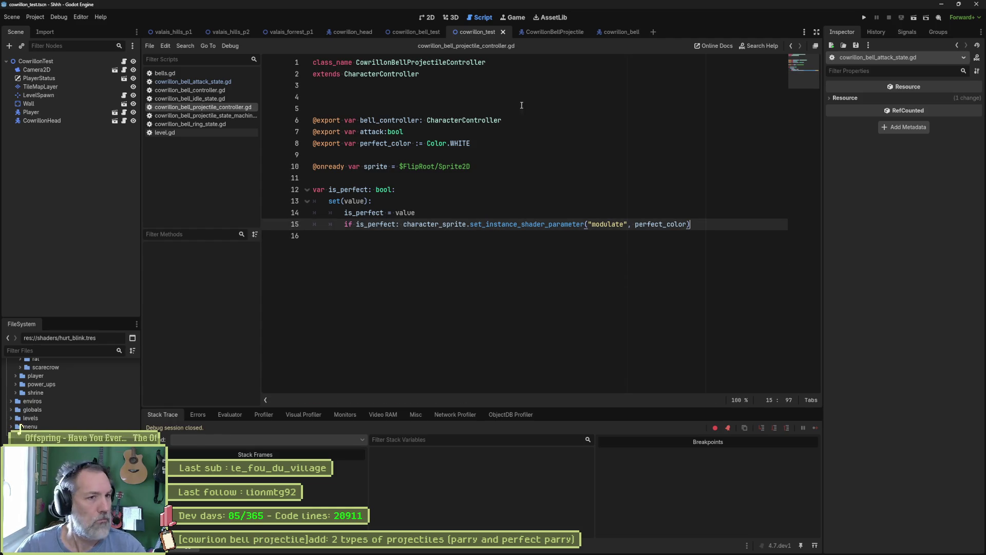
{"action": "key", "text": "F6"}
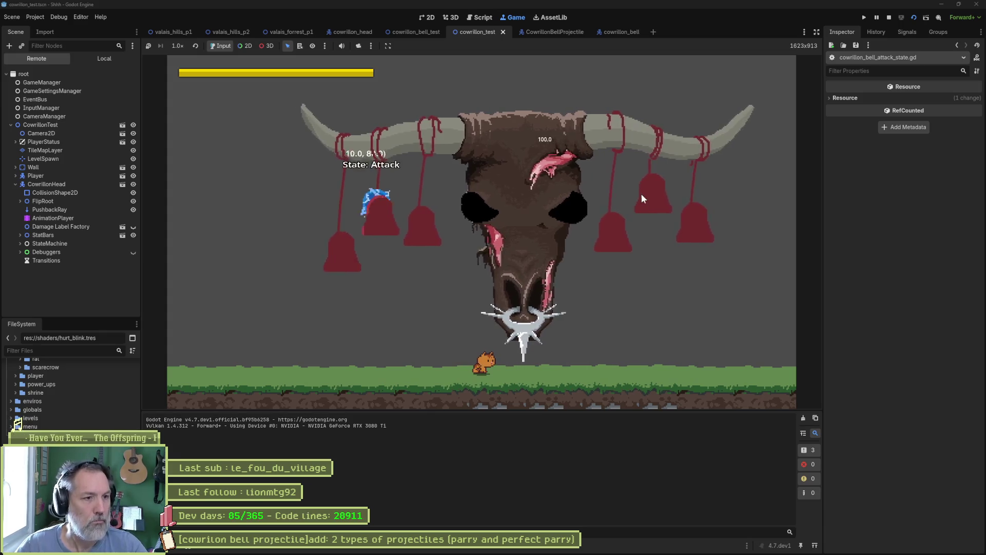
Pause the game, inspect the remote Sprite2D's hurt_blink material, then stop and break on line 15.
{"action": "left_click", "coordinate": [877, 18]}
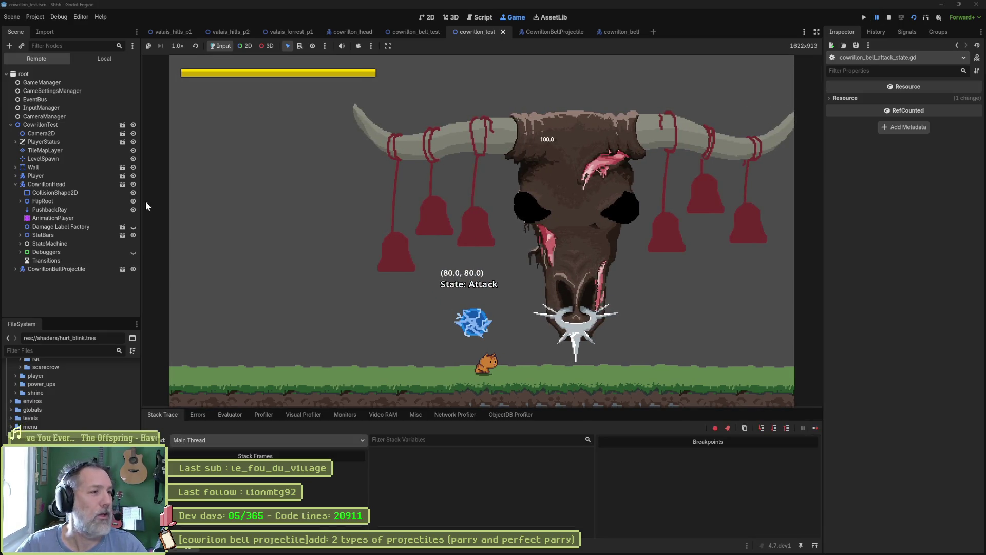
{"action": "left_click", "coordinate": [57, 269]}
{"action": "left_click", "coordinate": [77, 287]}
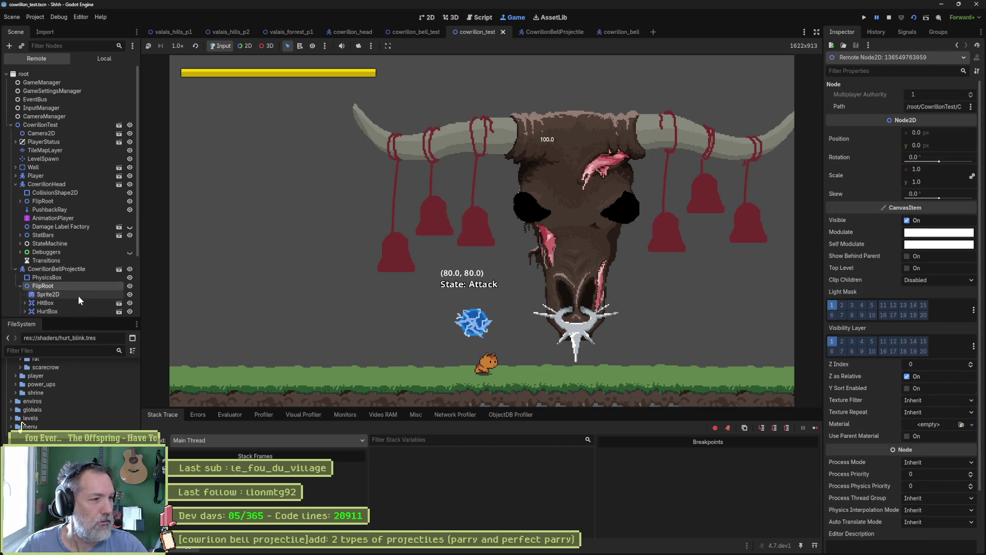
{"action": "left_click", "coordinate": [78, 294]}
{"action": "scroll", "coordinate": [888, 442], "scroll_direction": "down", "scroll_amount": 5}
{"action": "left_click", "coordinate": [940, 298]}
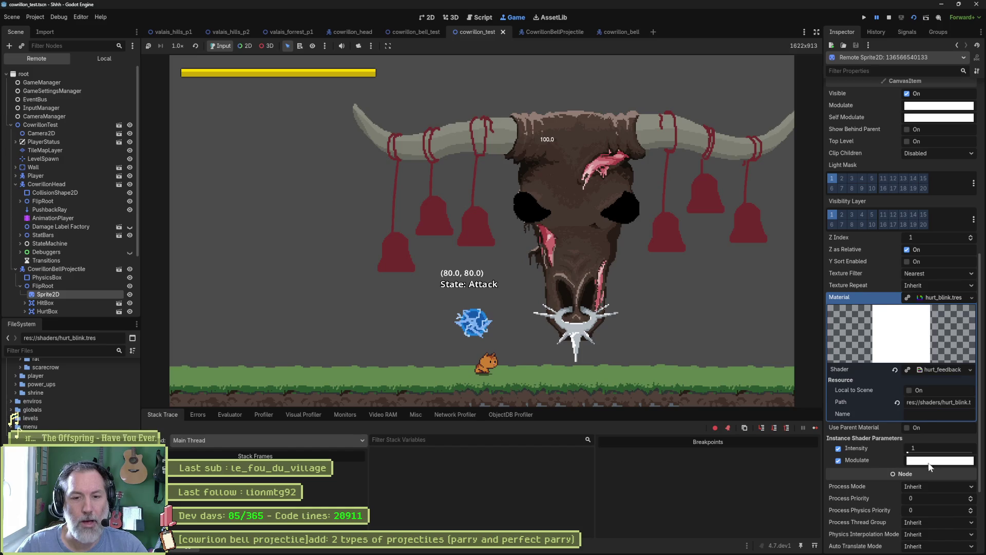
{"action": "left_click", "coordinate": [889, 18]}
{"action": "left_click", "coordinate": [270, 224]}
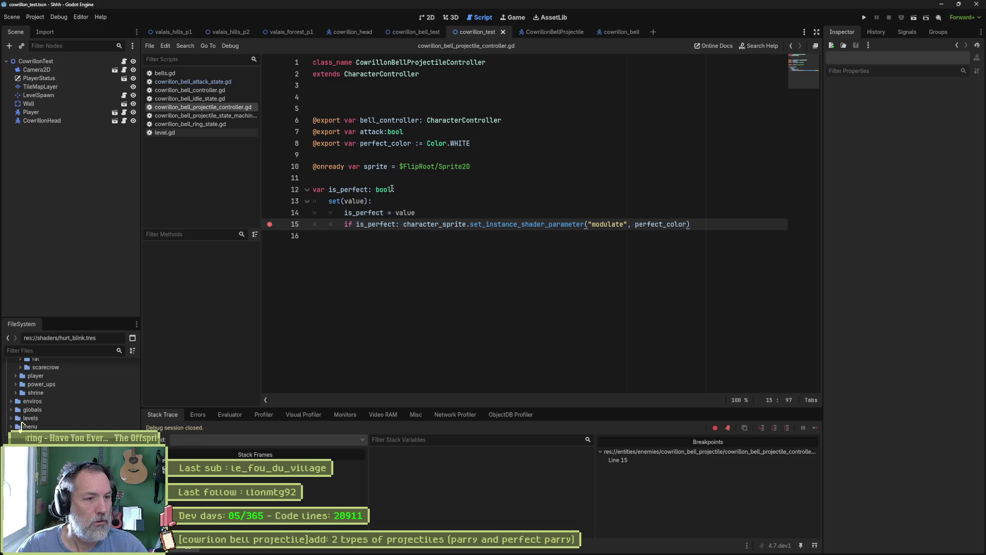
Add a breakpoint on setter line 13 and run the scene with F6.
{"action": "left_click", "coordinate": [270, 201]}
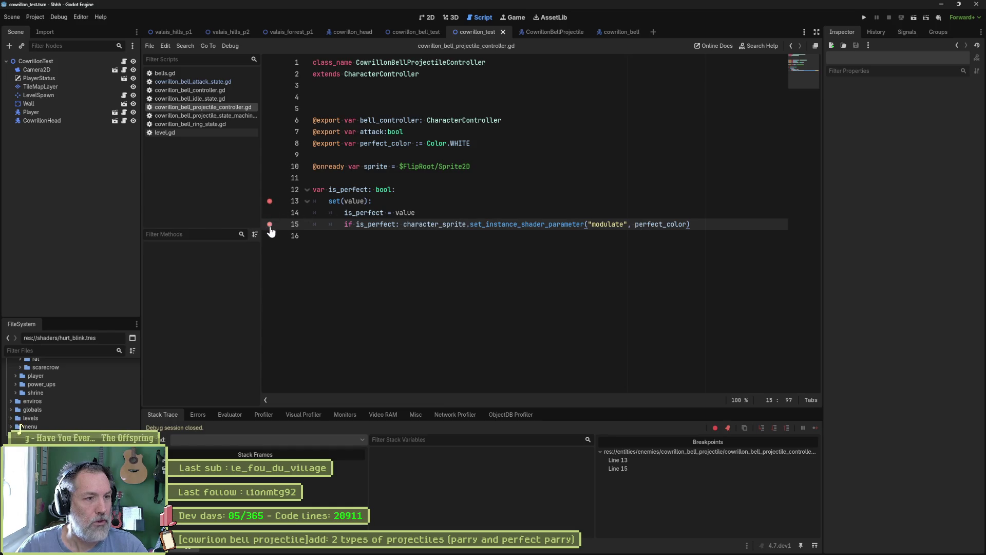
{"action": "key", "text": "F6"}
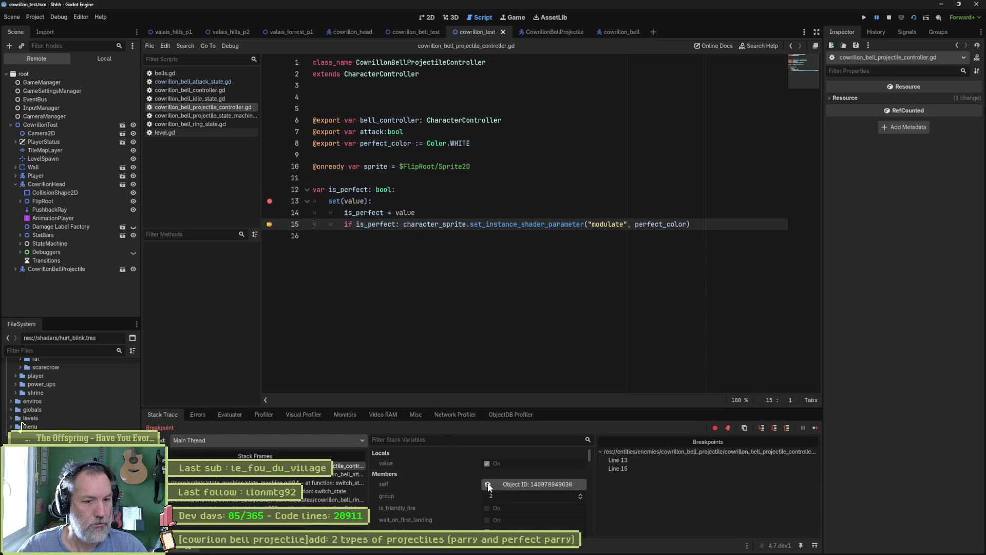
Filter stack variables by 'is_per' to show is_perfect is On, then select character_sprite on line 15.
{"action": "scroll", "coordinate": [457, 493], "scroll_direction": "down", "scroll_amount": 1}
{"action": "scroll", "coordinate": [457, 497], "scroll_direction": "down", "scroll_amount": 3}
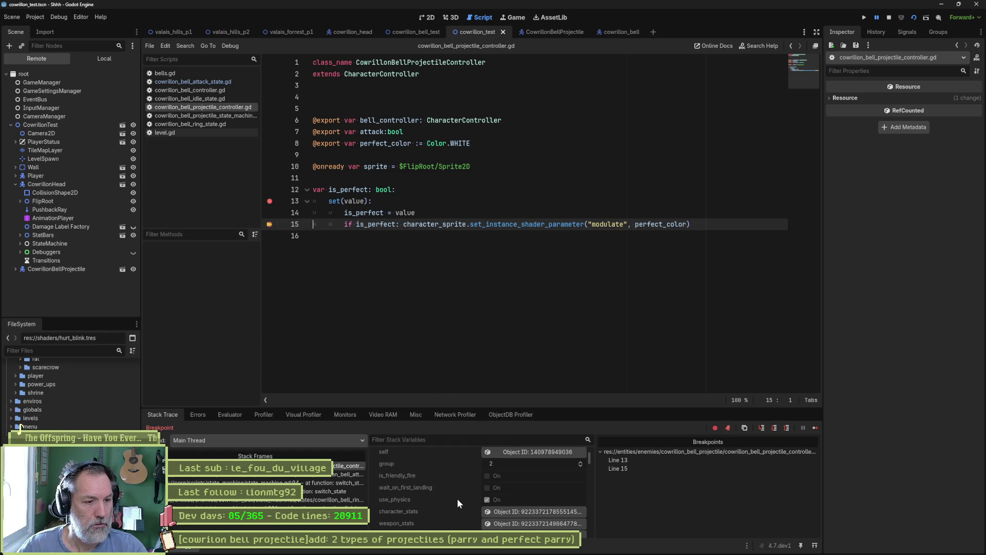
{"action": "scroll", "coordinate": [458, 497], "scroll_direction": "down", "scroll_amount": 4}
{"action": "scroll", "coordinate": [459, 495], "scroll_direction": "down", "scroll_amount": 5}
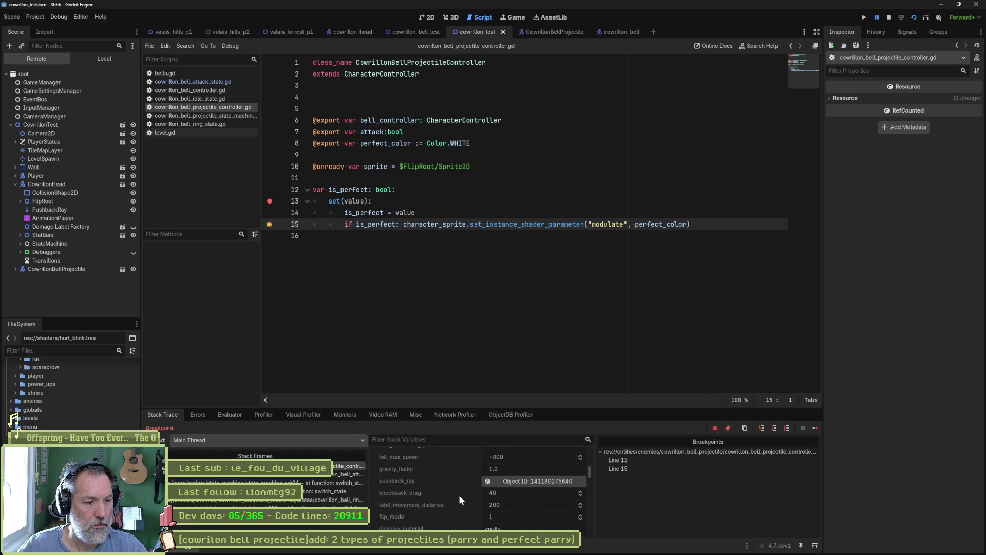
{"action": "left_click", "coordinate": [467, 434]}
{"action": "type", "text": "is_per"}
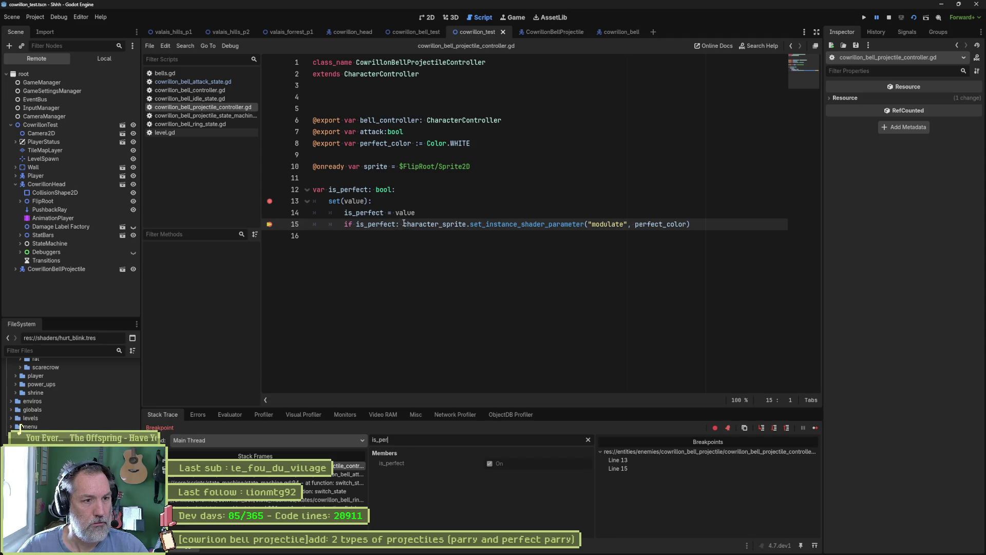
{"action": "double_click", "coordinate": [427, 224]}
{"action": "key", "text": "ctrl+c"}
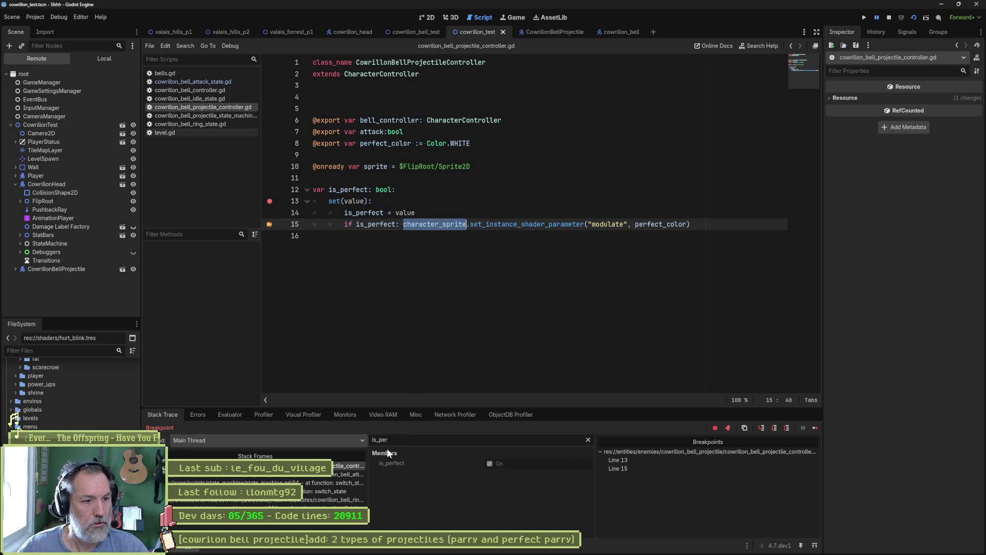
Evaluate character_sprite in the Evaluator, inspect its hurt_blink material parameters, then stop debugging.
{"action": "left_click", "coordinate": [231, 413]}
{"action": "key", "text": "ctrl+v"}
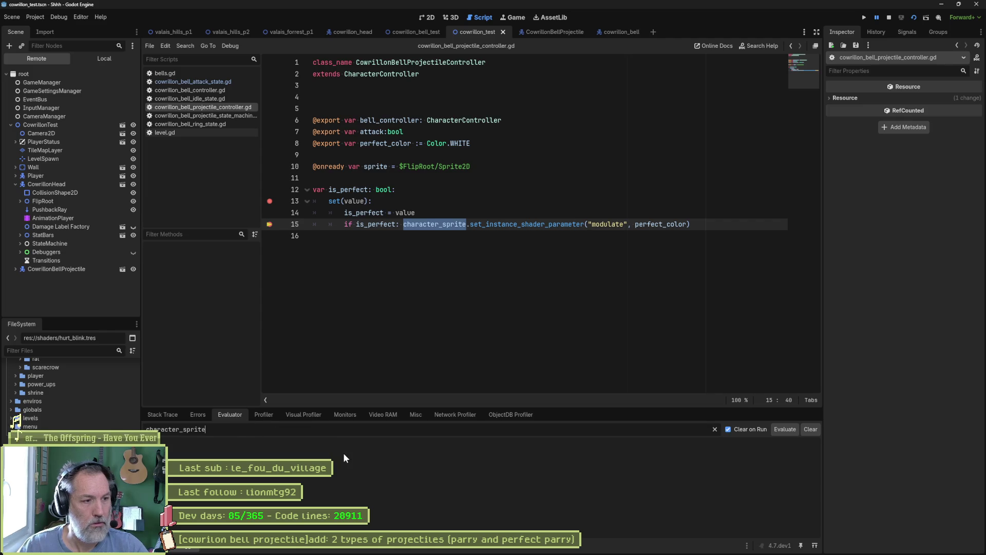
{"action": "key", "text": "Return"}
{"action": "left_click", "coordinate": [674, 453]}
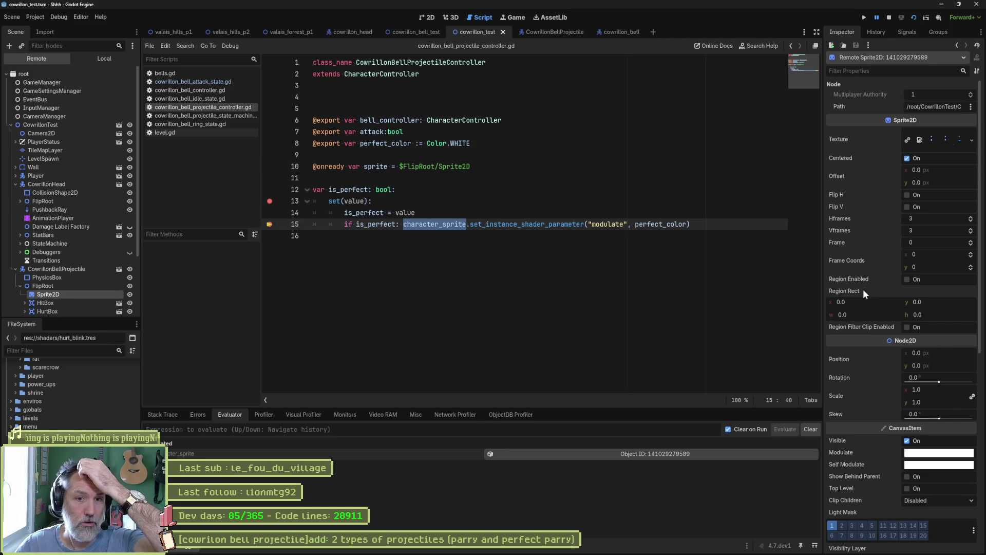
{"action": "scroll", "coordinate": [872, 262], "scroll_direction": "down", "scroll_amount": 3}
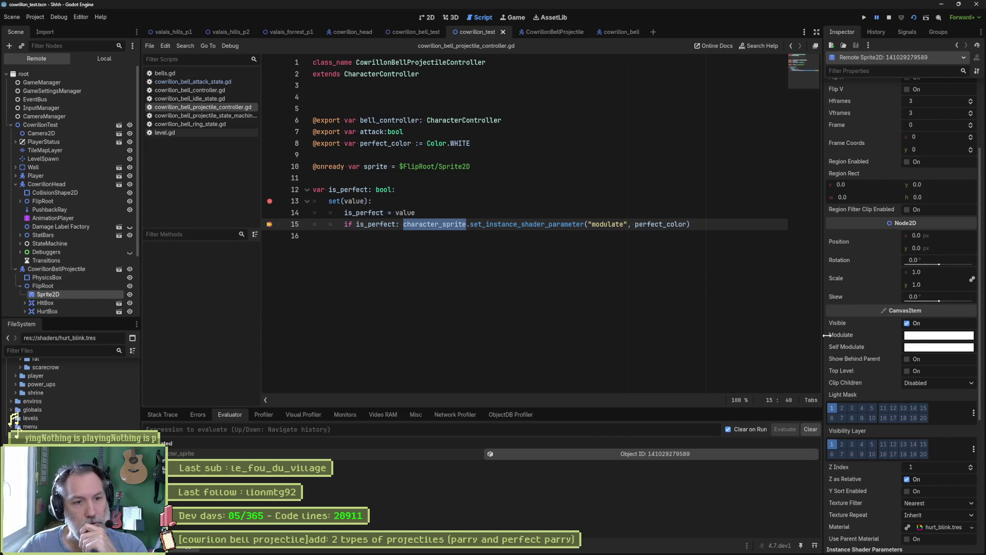
{"action": "left_click", "coordinate": [934, 528]}
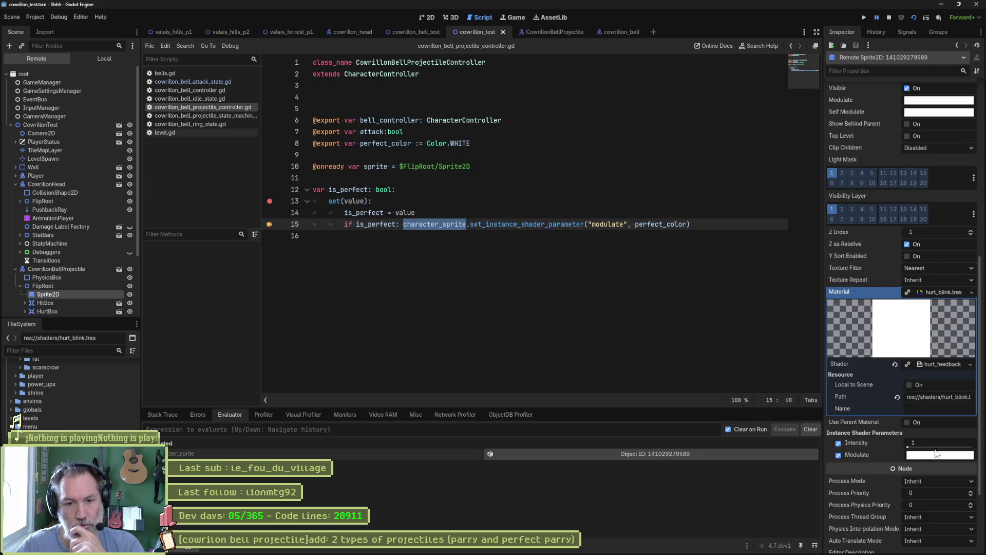
{"action": "double_click", "coordinate": [671, 222]}
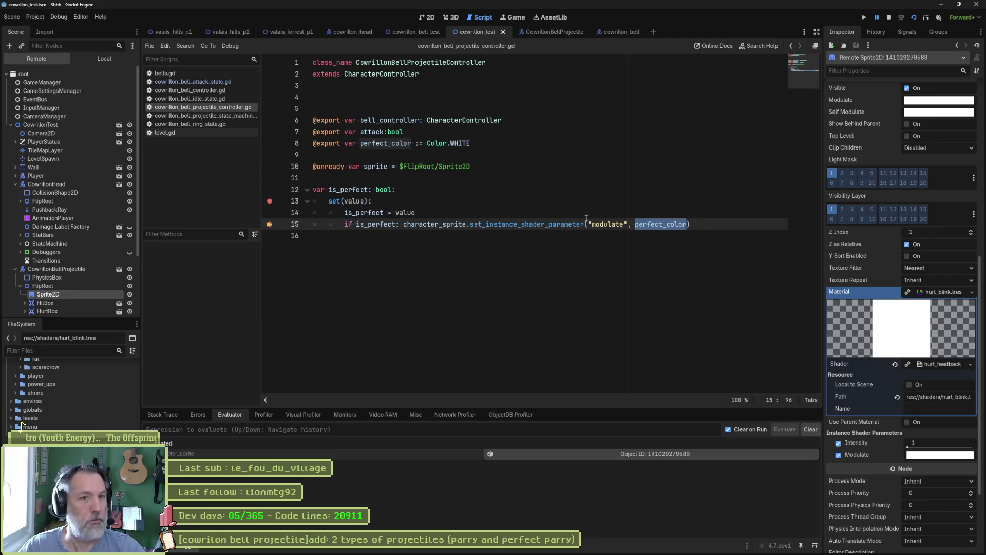
{"action": "left_click", "coordinate": [890, 17]}
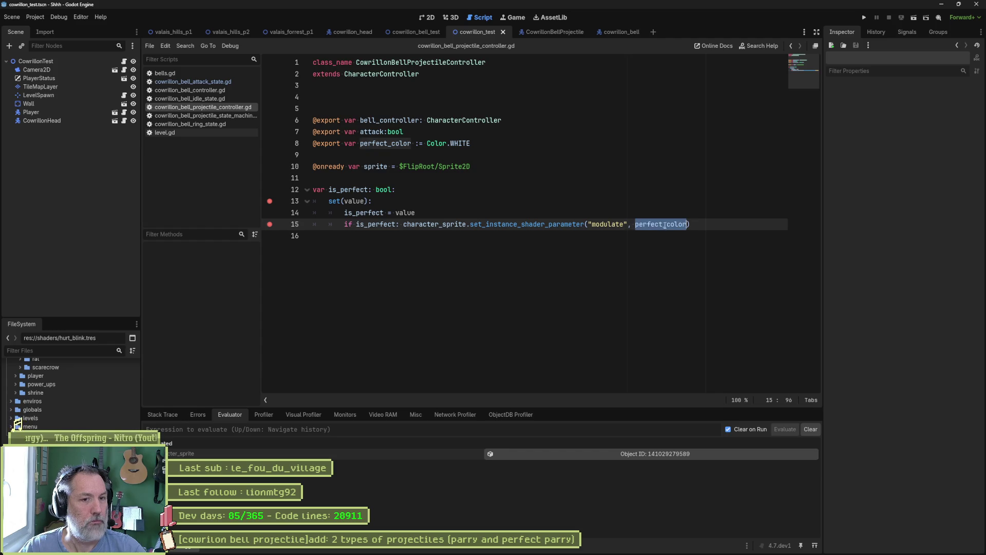
Replace perfect_color on line 15 with Color.RED, save, and run the scene.
{"action": "type", "text": "Color.RE"}
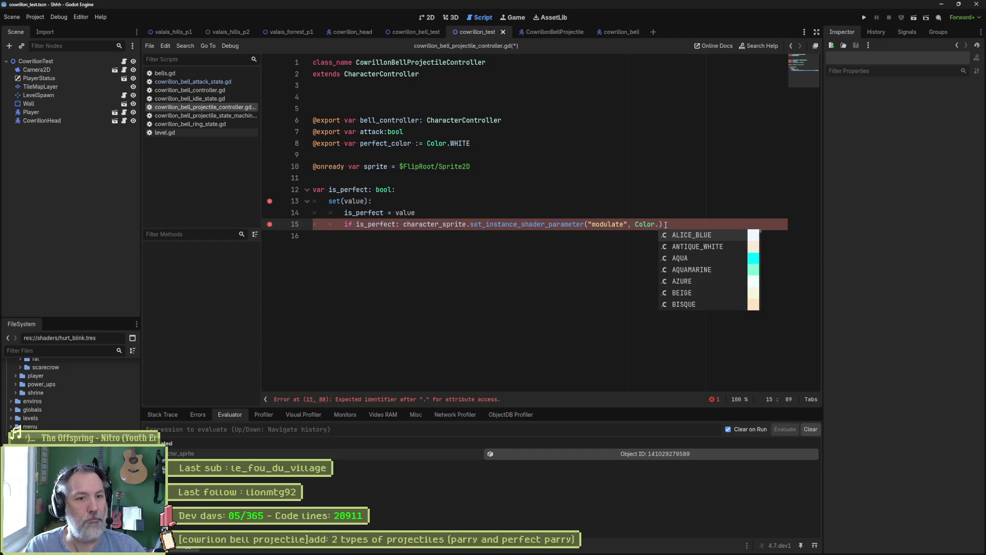
{"action": "type", "text": "D"}
{"action": "key", "text": "Return"}
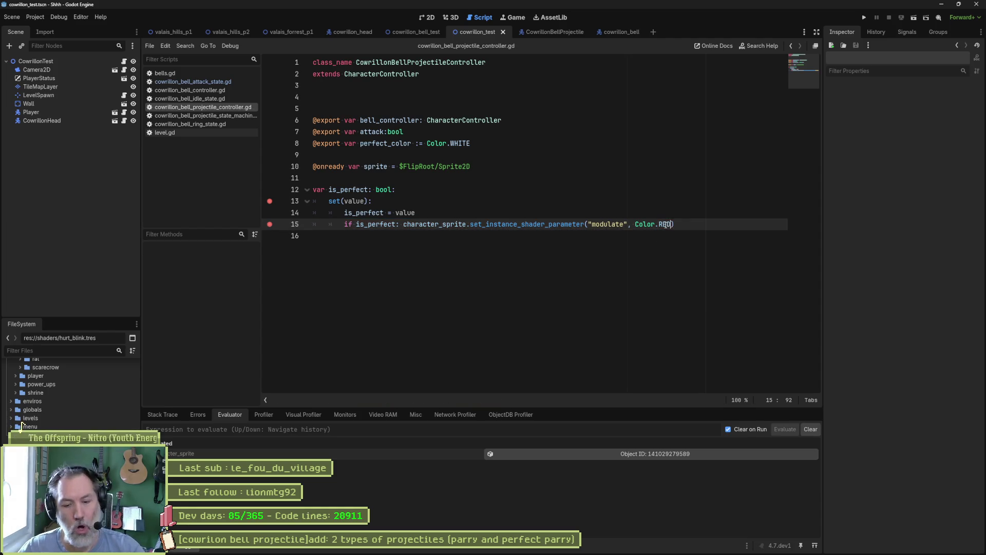
{"action": "key", "text": "F6"}
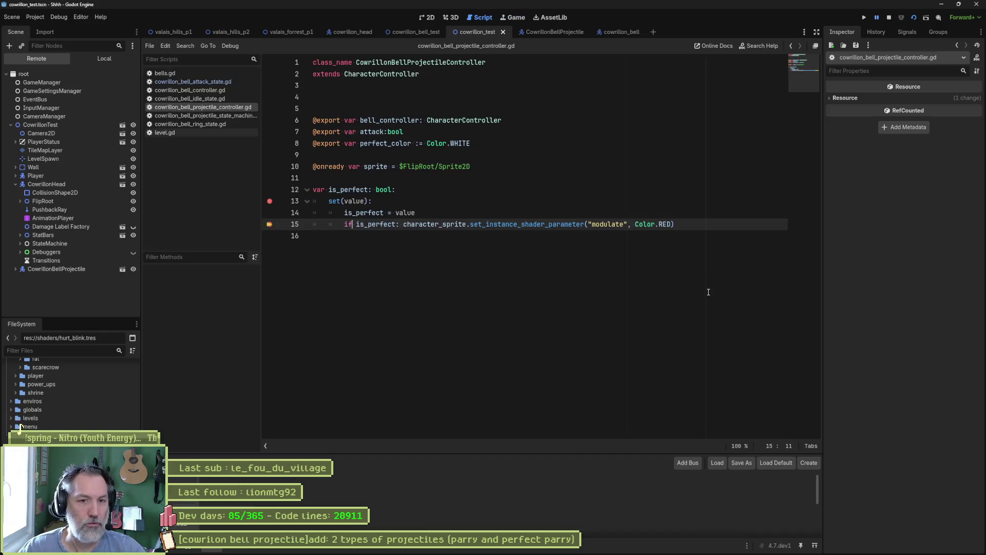
Remove the line 13 breakpoint, continue the paused game from the Debugger, then stop it.
{"action": "left_click", "coordinate": [380, 224]}
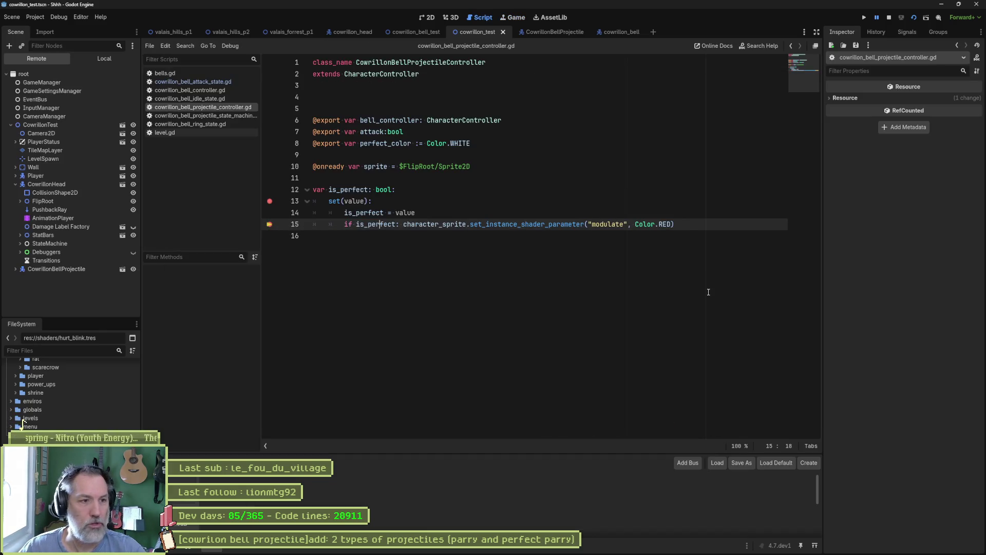
{"action": "left_click", "coordinate": [269, 201]}
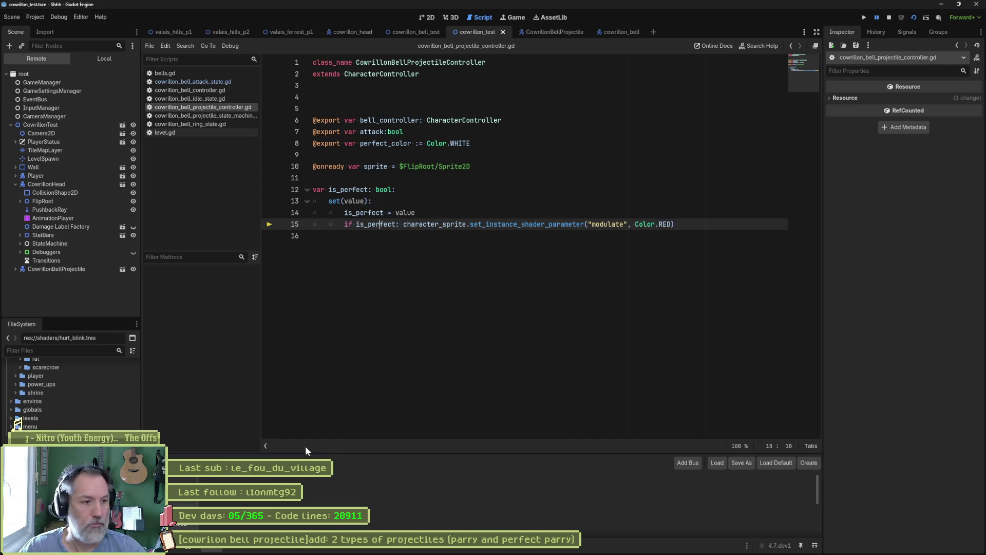
{"action": "left_click", "coordinate": [188, 550]}
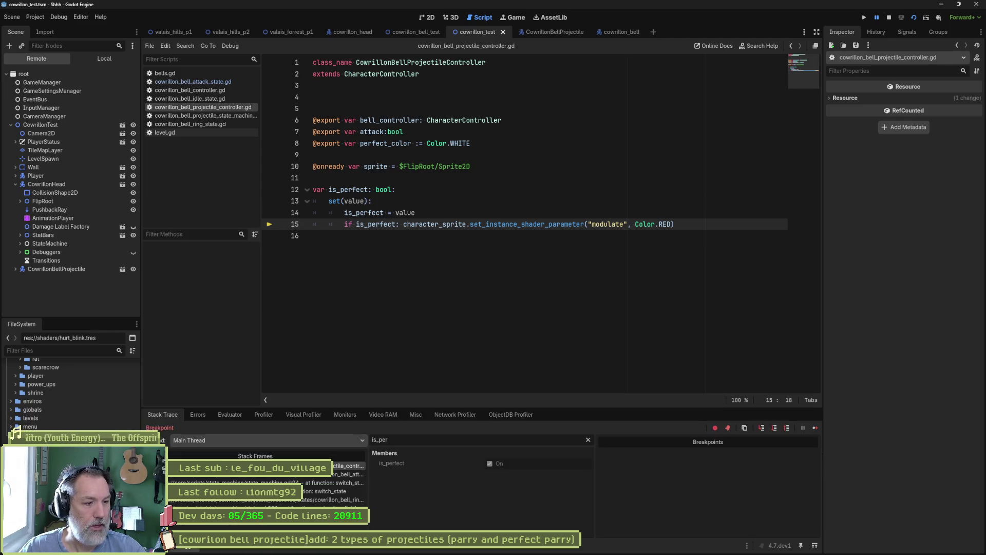
{"action": "left_click", "coordinate": [815, 428]}
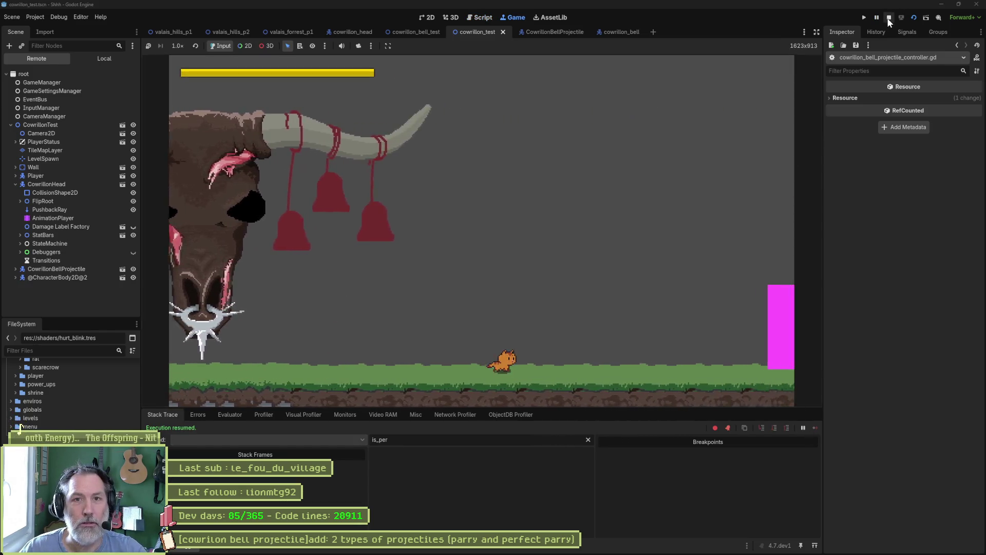
{"action": "left_click", "coordinate": [889, 17]}
{"action": "left_click", "coordinate": [615, 235]}
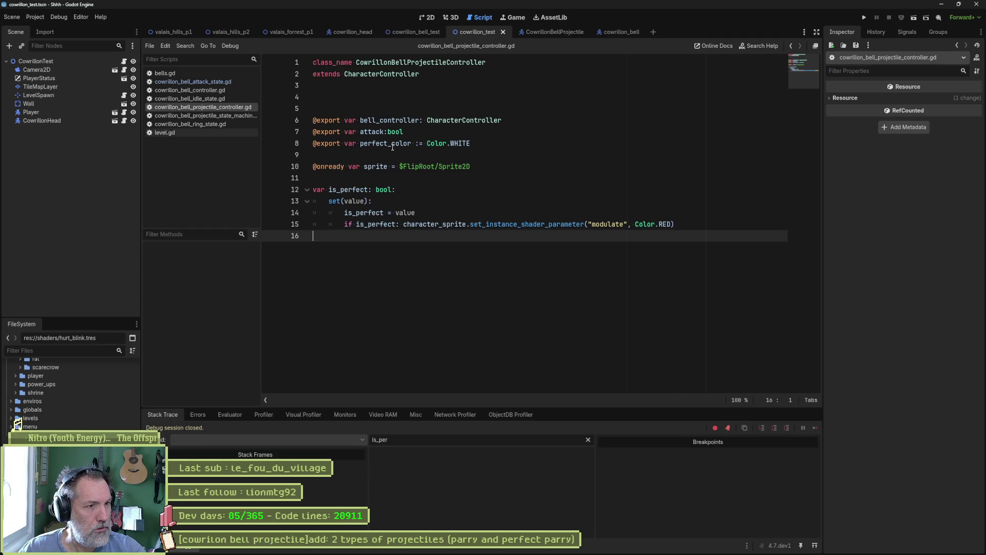
{"action": "double_click", "coordinate": [364, 191]}
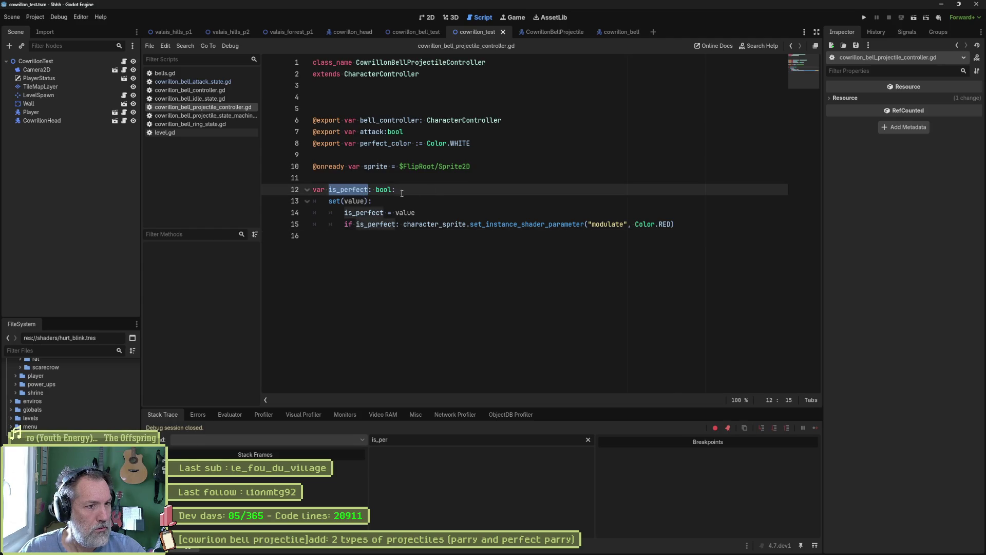
Change perfect_color's default from Color.WHITE to Color.RED on line 8.
{"action": "left_click", "coordinate": [480, 144]}
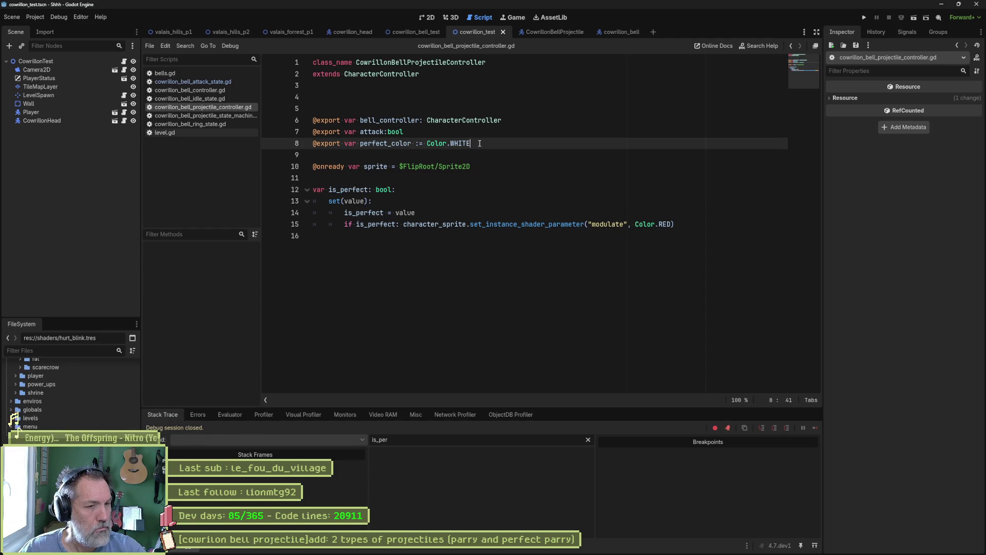
{"action": "double_click", "coordinate": [460, 144]}
{"action": "type", "text": "RED"}
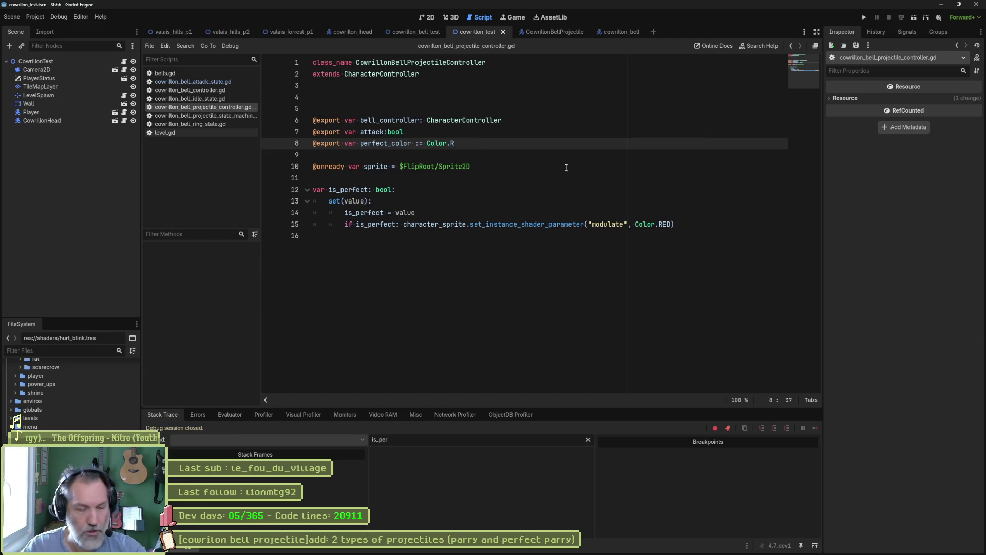
Put perfect_color back over Color.RED on line 15, save, and return to the bell attack state script.
{"action": "double_click", "coordinate": [385, 143]}
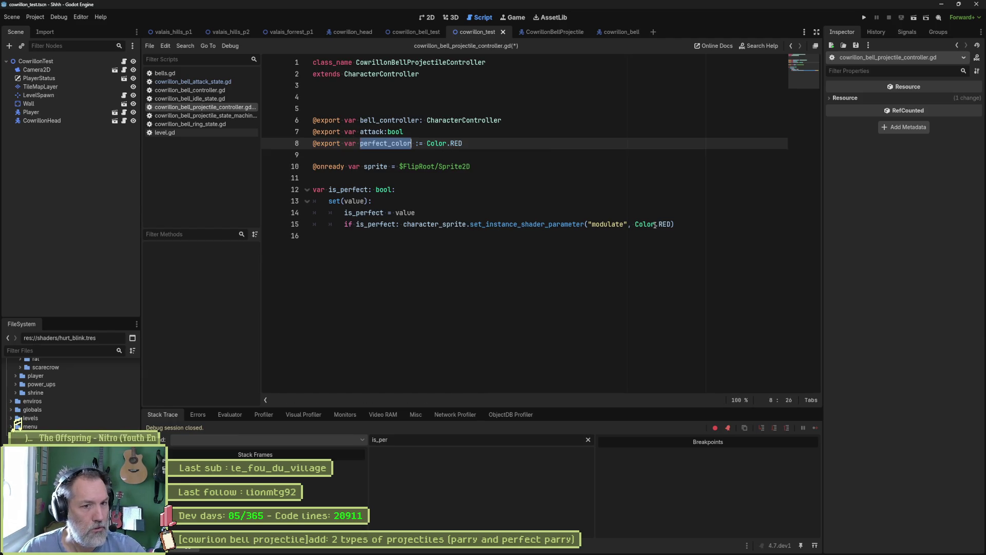
{"action": "key", "text": "ctrl+c"}
{"action": "left_click_drag", "start_coordinate": [636, 225], "coordinate": [672, 225]}
{"action": "key", "text": "ctrl+v"}
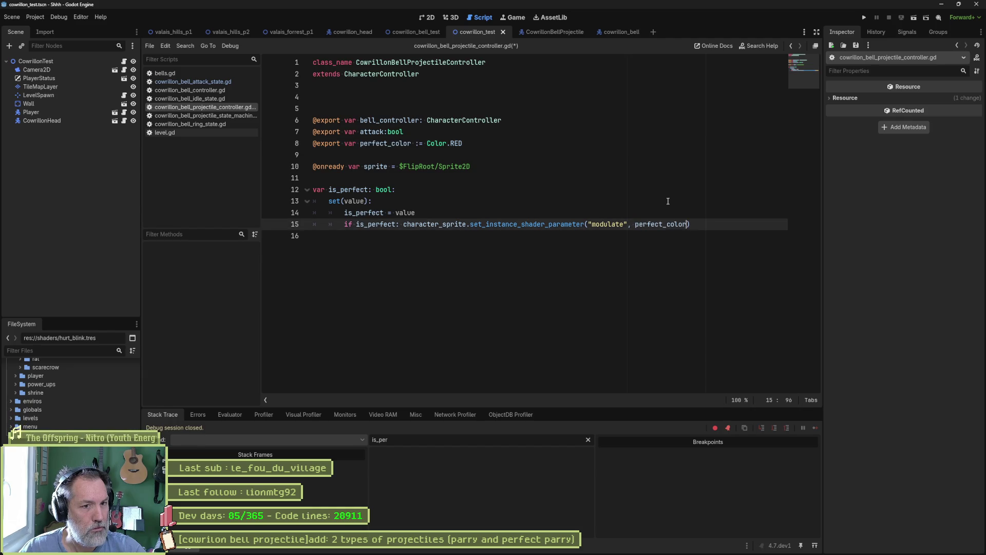
{"action": "key", "text": "ctrl+s"}
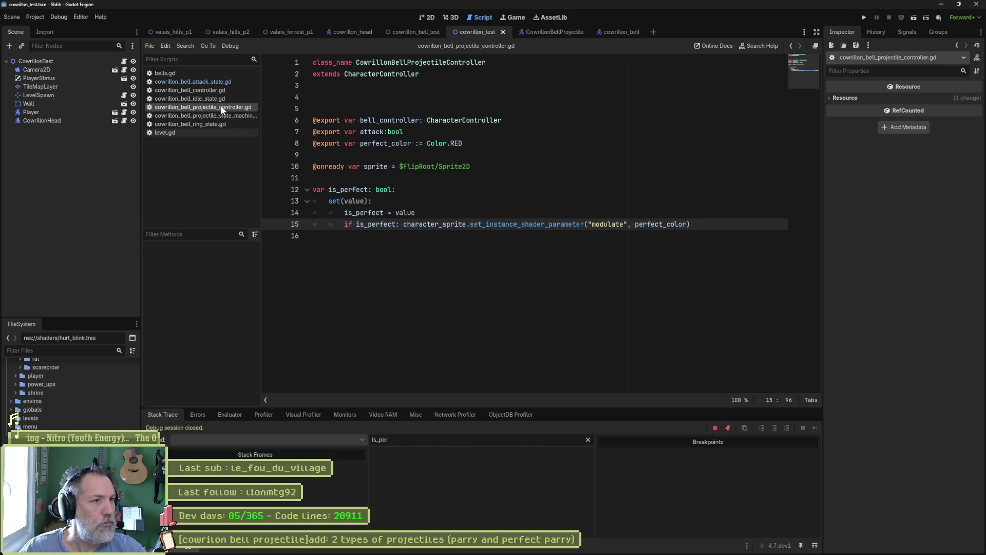
{"action": "left_click", "coordinate": [209, 81]}
In the bell attack state script, replace the true on line 18 with randomize from the suggestions.
{"action": "double_click", "coordinate": [466, 259]}
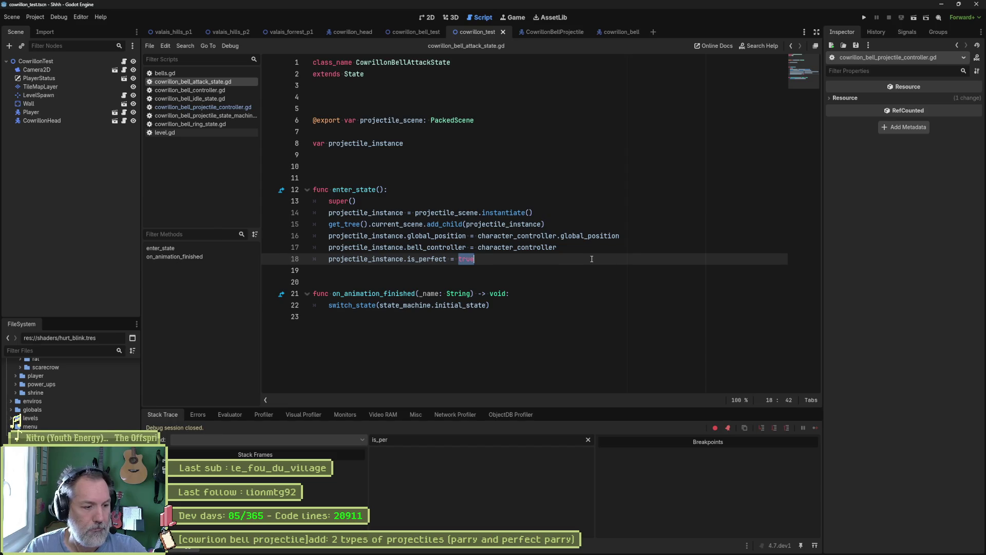
{"action": "type", "text": "rand"}
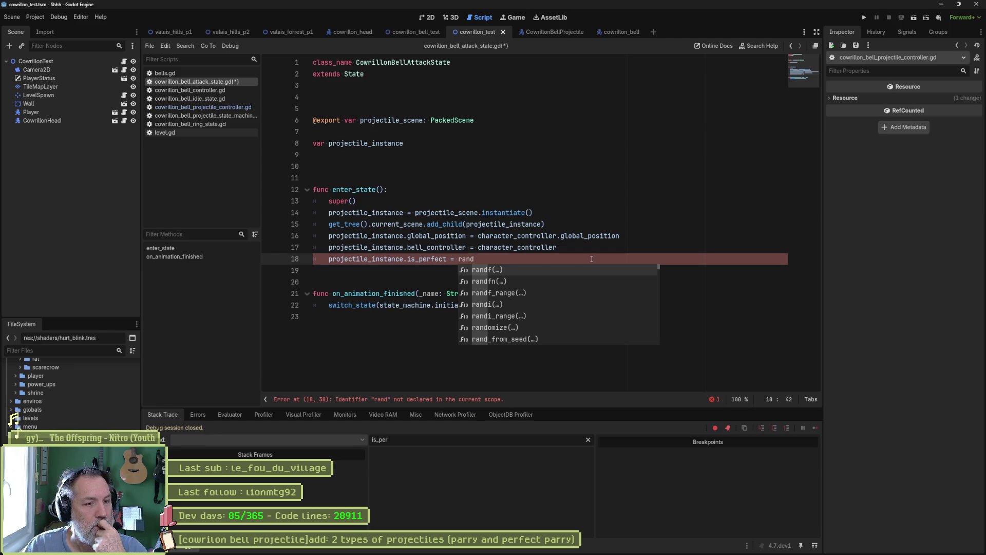
{"action": "left_click", "coordinate": [501, 328]}
{"action": "left_click", "coordinate": [482, 258], "text": "ctrl"}
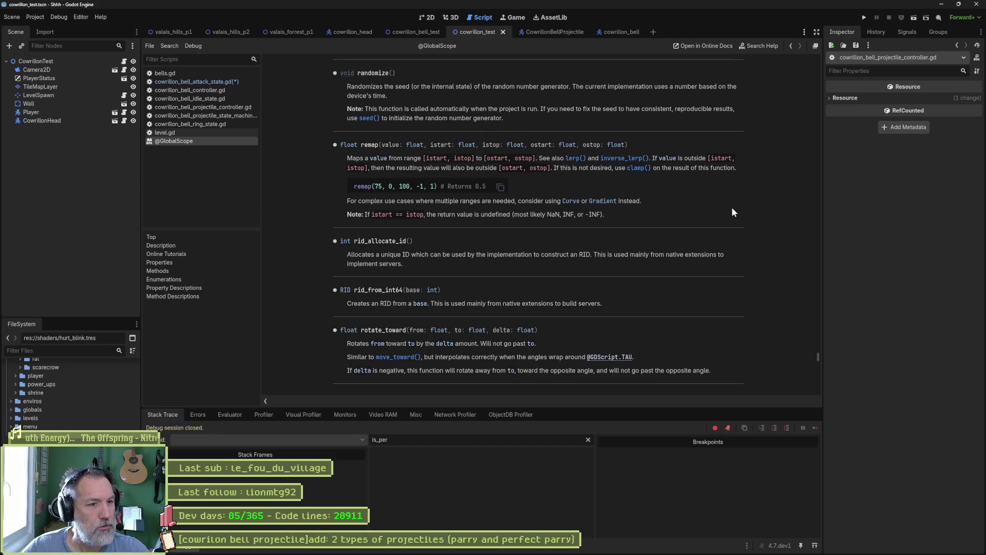
{"action": "scroll", "coordinate": [731, 212], "scroll_direction": "up", "scroll_amount": 3}
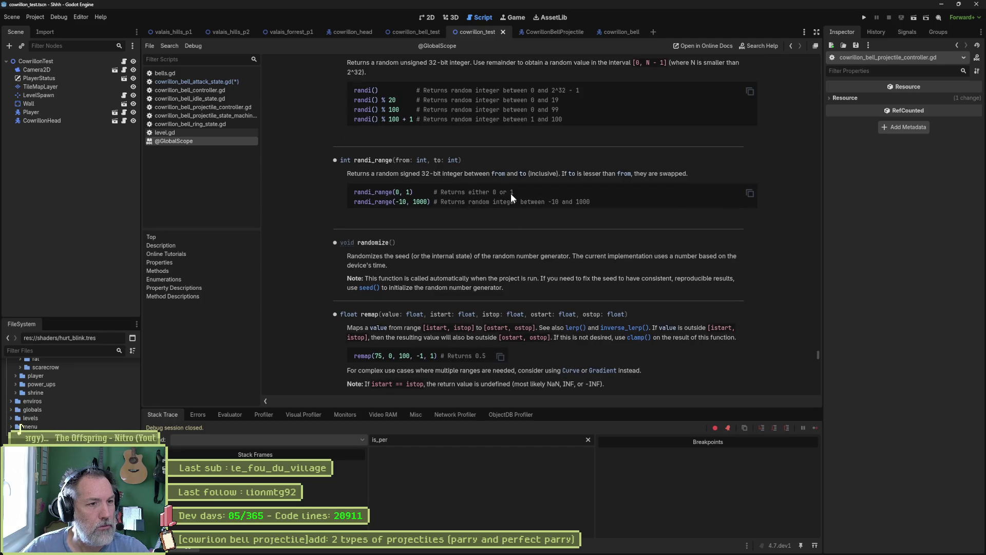
{"action": "left_click_drag", "start_coordinate": [421, 194], "coordinate": [355, 193]}
{"action": "key", "text": "ctrl+w"}
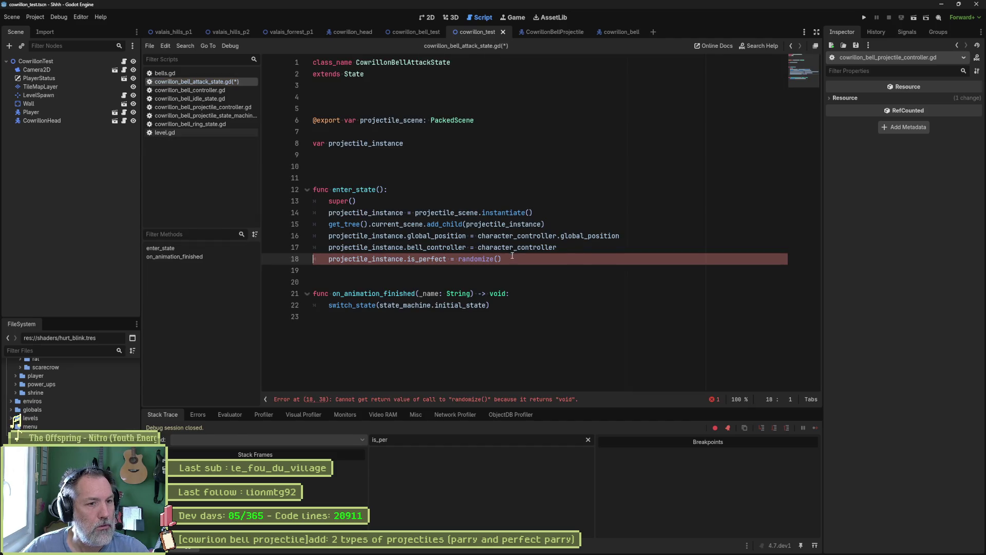
{"action": "left_click_drag", "start_coordinate": [512, 258], "coordinate": [458, 258]}
{"action": "key", "text": "ctrl+v"}
{"action": "key", "text": "Return"}
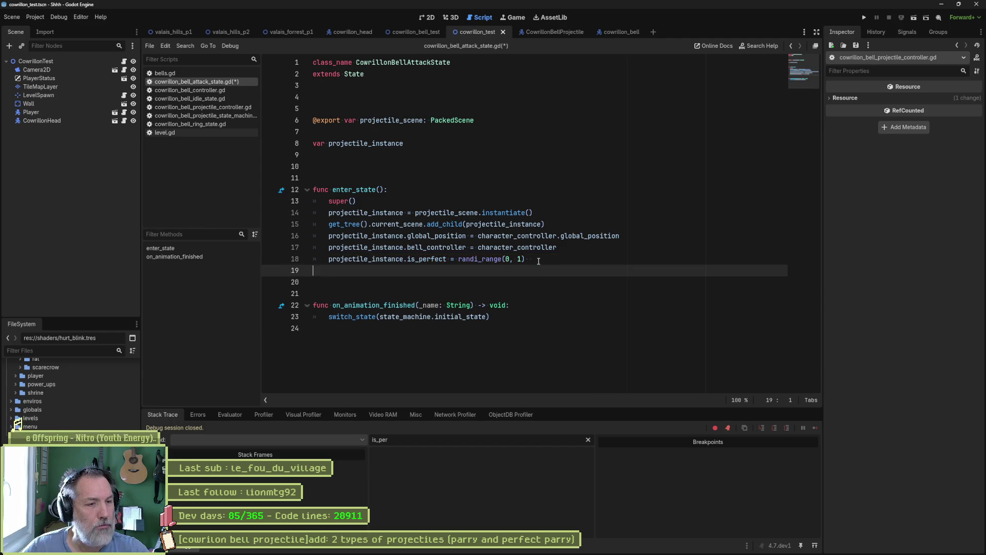
Rewrite line 18 as is_perfect = if randi_range(0, 1) == 0, then switch to the web browser.
{"action": "left_click", "coordinate": [539, 260]}
{"action": "type", "text": "== 00"}
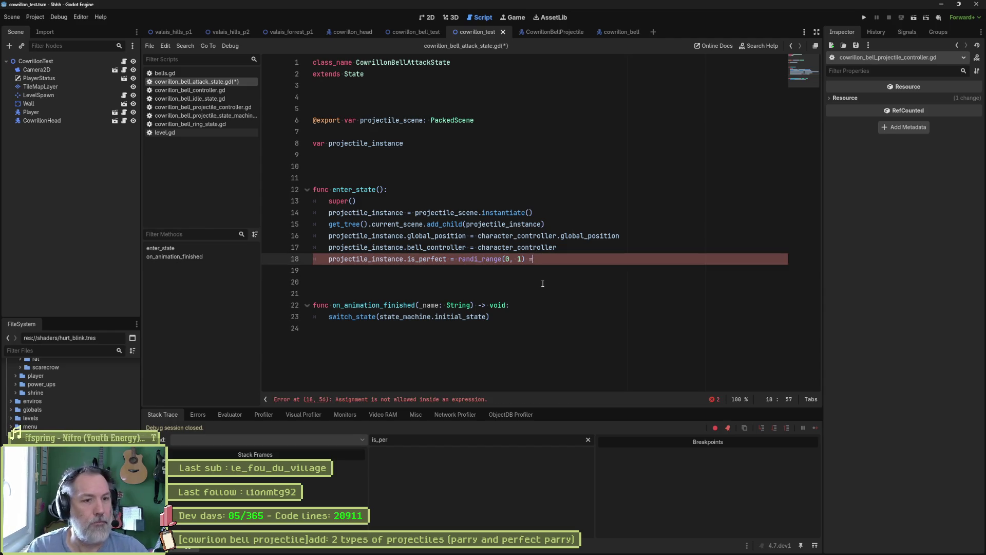
{"action": "key", "text": "BackSpace"}
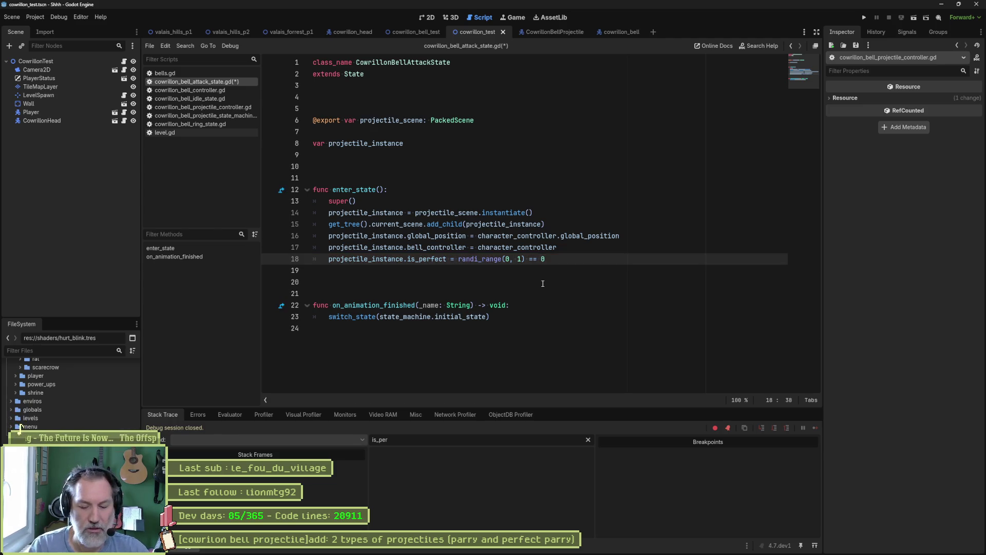
{"action": "key", "text": "ctrl+Left"}
{"action": "key", "text": "ctrl+Left"}
{"action": "key", "text": "ctrl+Left"}
{"action": "type", "text": "if"}
{"action": "key", "text": "Home"}
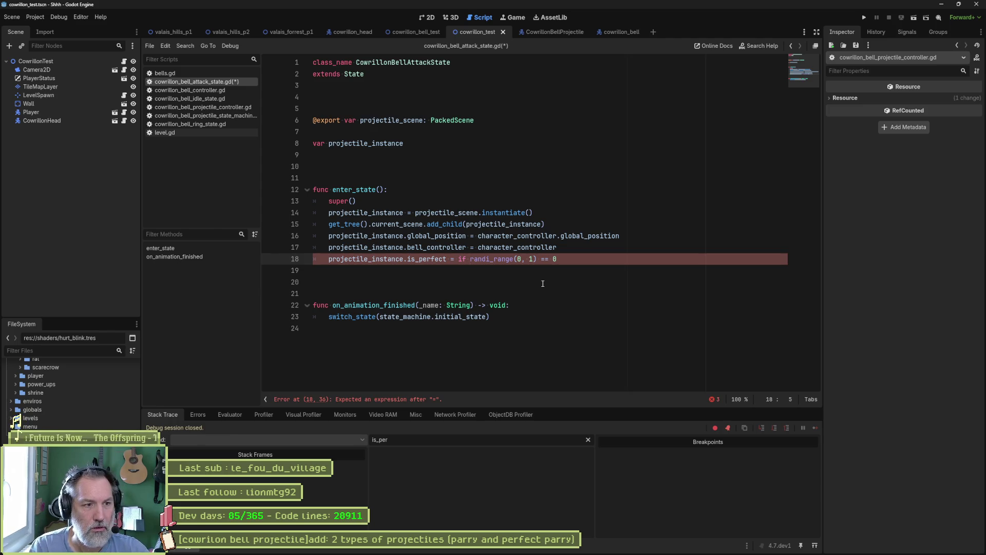
{"action": "key", "text": "Home"}
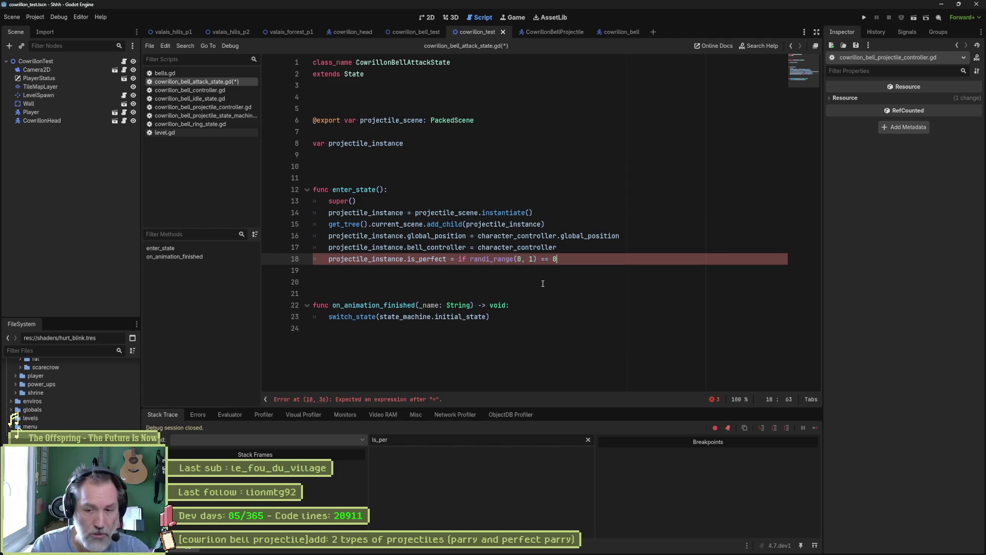
{"action": "mouse_move", "coordinate": [514, 552]}
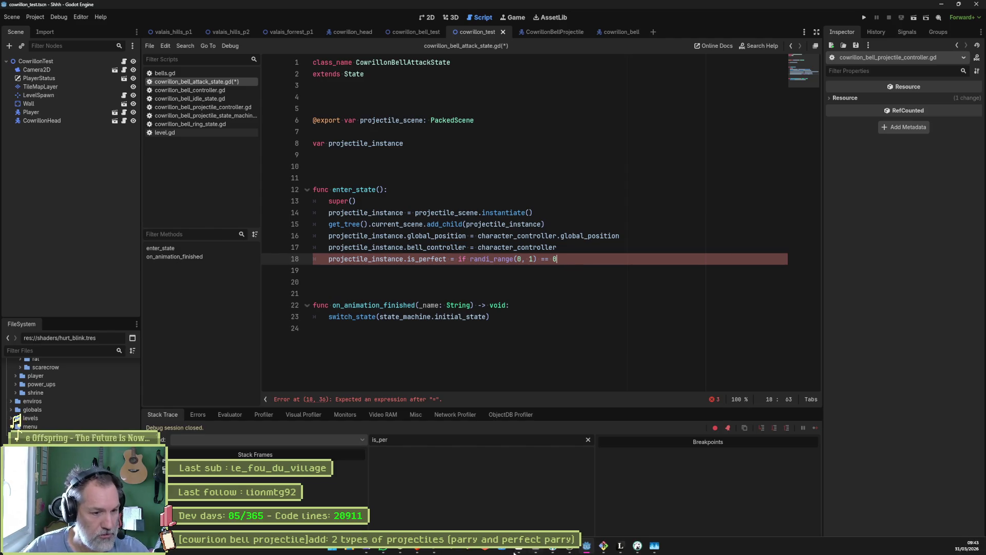
{"action": "left_click", "coordinate": [413, 549]}
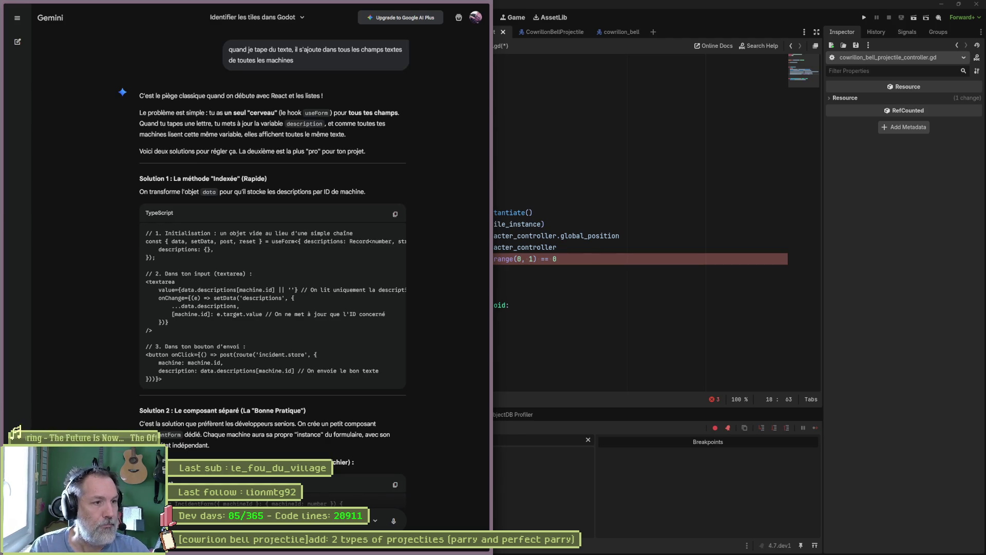
Ask ChatGPT 'operateur ternaire en gdscript' to get the GDScript ternary syntax.
{"action": "key", "text": "ctrl+l"}
{"action": "type", "text": "chatgpt.com/"}
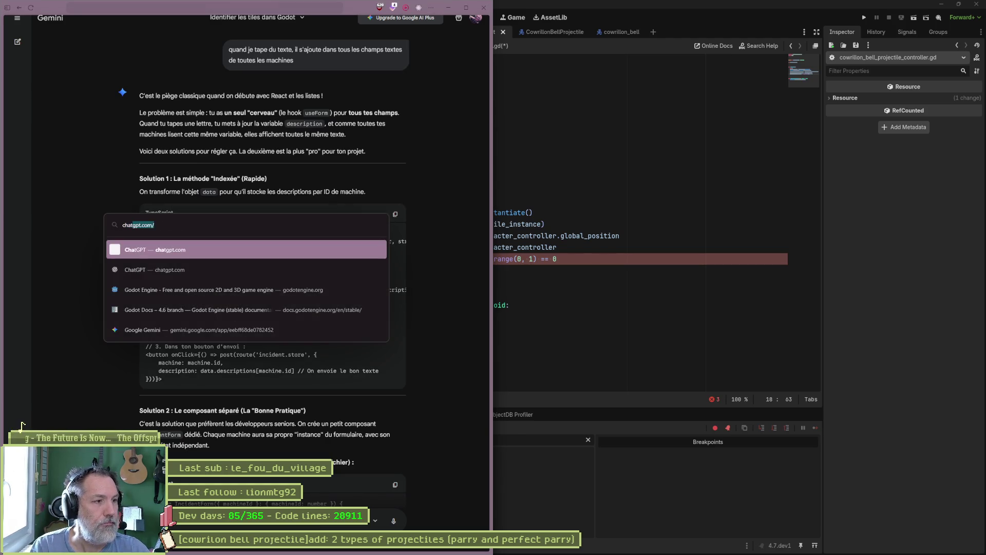
{"action": "key", "text": "Return"}
{"action": "type", "text": "operat"}
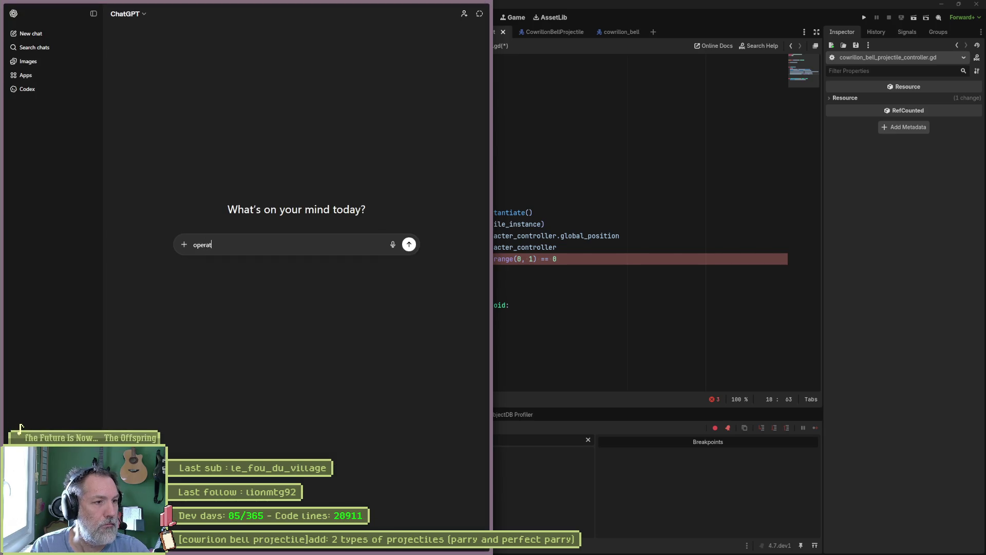
{"action": "type", "text": "eur ternaire en gdscript"}
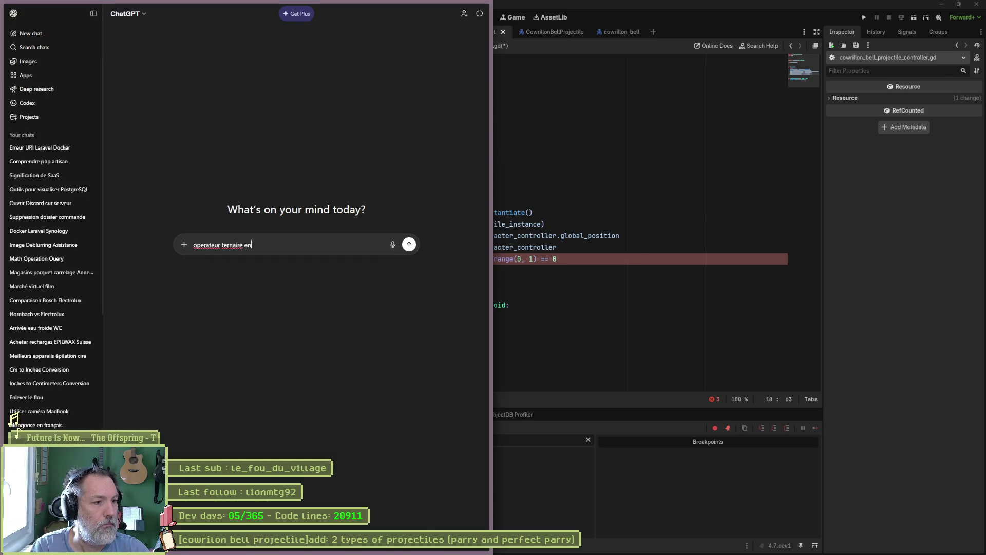
{"action": "key", "text": "Return"}
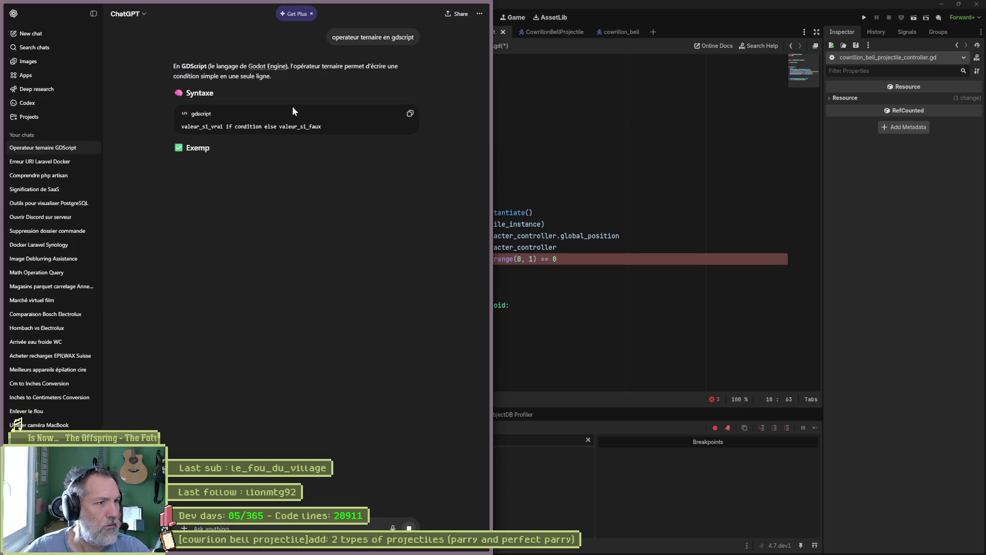
{"action": "left_click", "coordinate": [572, 273]}
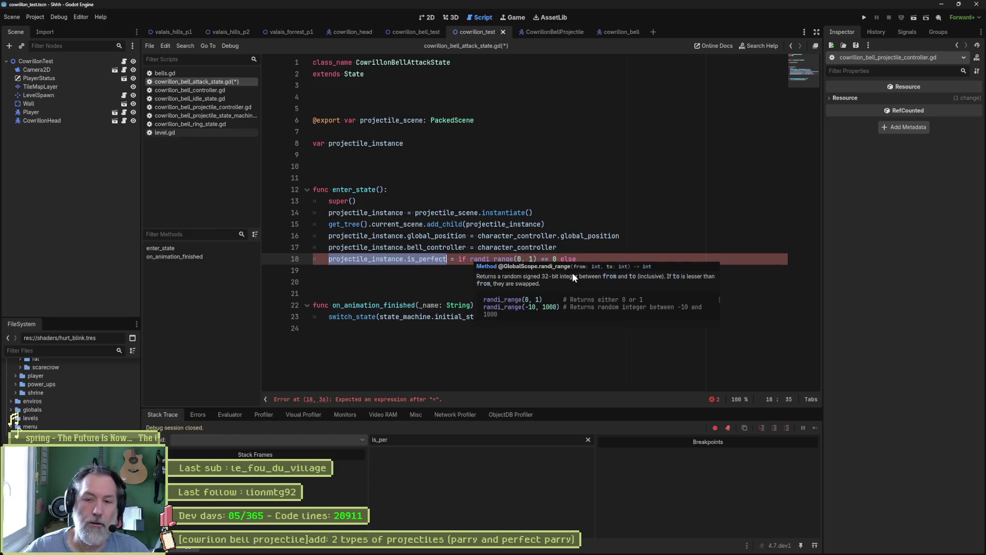
Declare 'var is_perfect := randi_range(0, 1) == 0' on a new line 18.
{"action": "left_click", "coordinate": [608, 253]}
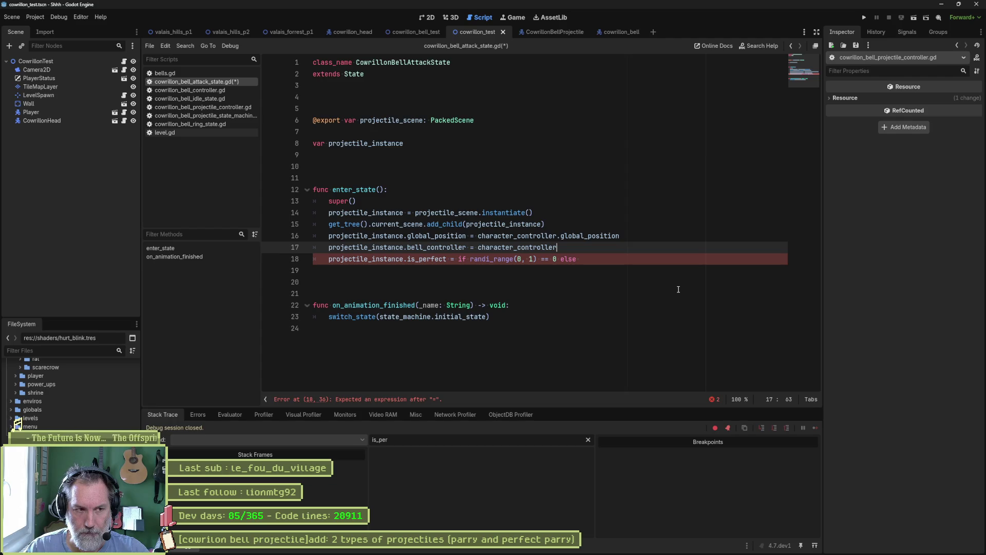
{"action": "key", "text": "Return"}
{"action": "type", "text": "var is"}
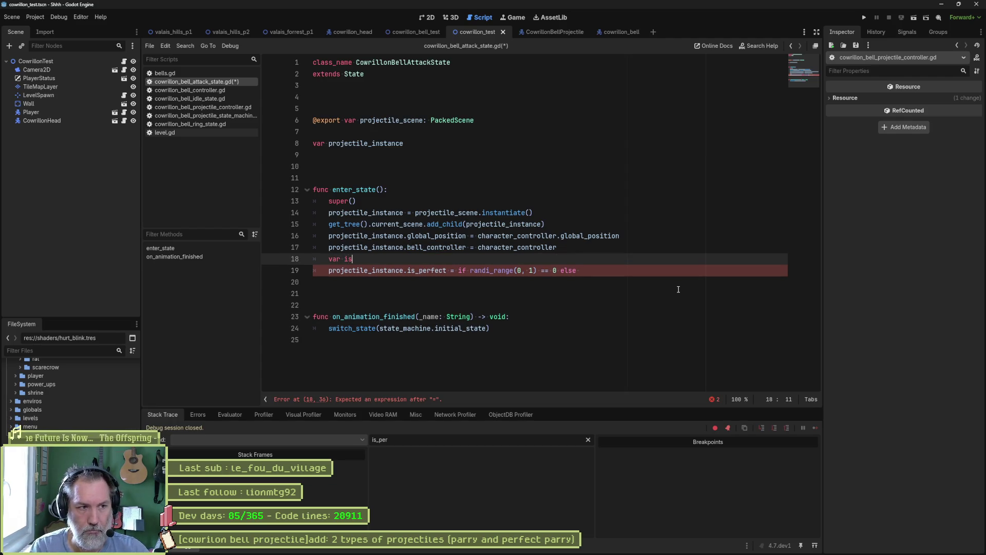
{"action": "type", "text": "_perfect ="}
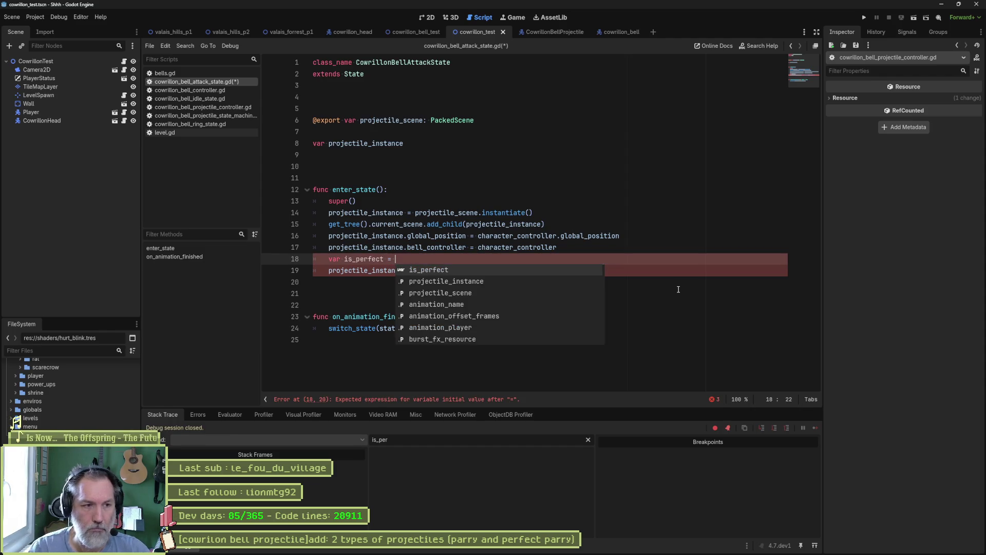
{"action": "key", "text": "Escape"}
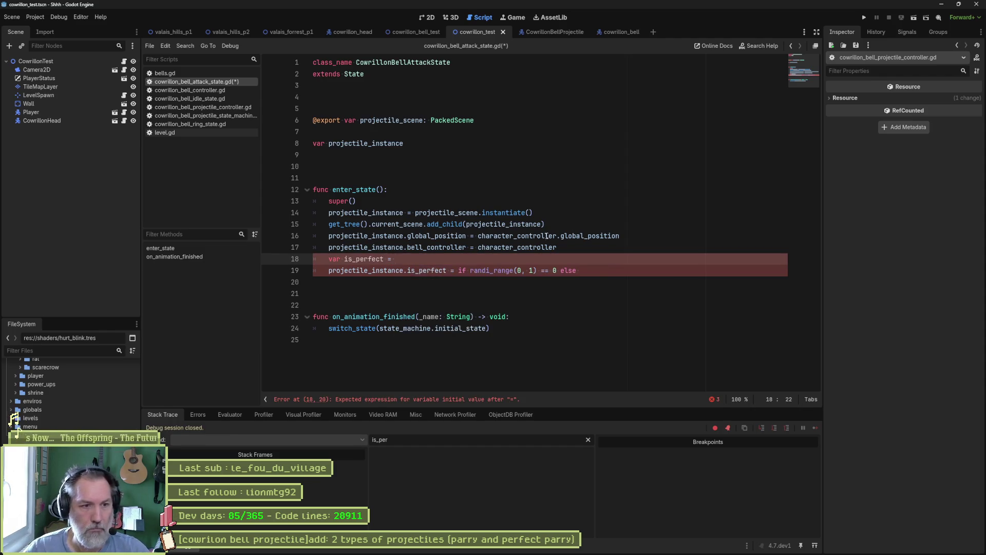
{"action": "left_click_drag", "start_coordinate": [458, 270], "coordinate": [556, 271]}
{"action": "key", "text": "ctrl+c"}
{"action": "key", "text": "Up"}
{"action": "key", "text": "ctrl+v"}
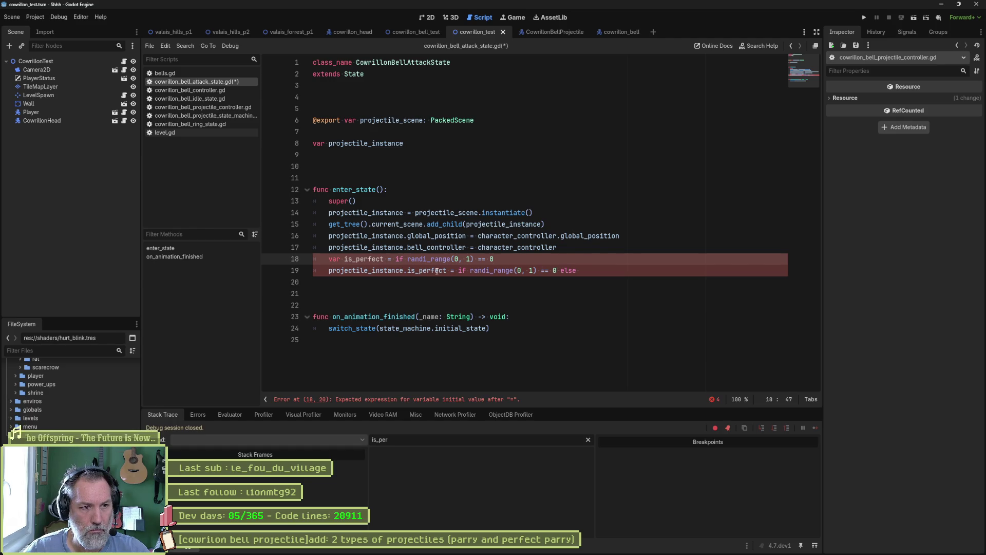
{"action": "left_click", "coordinate": [407, 260]}
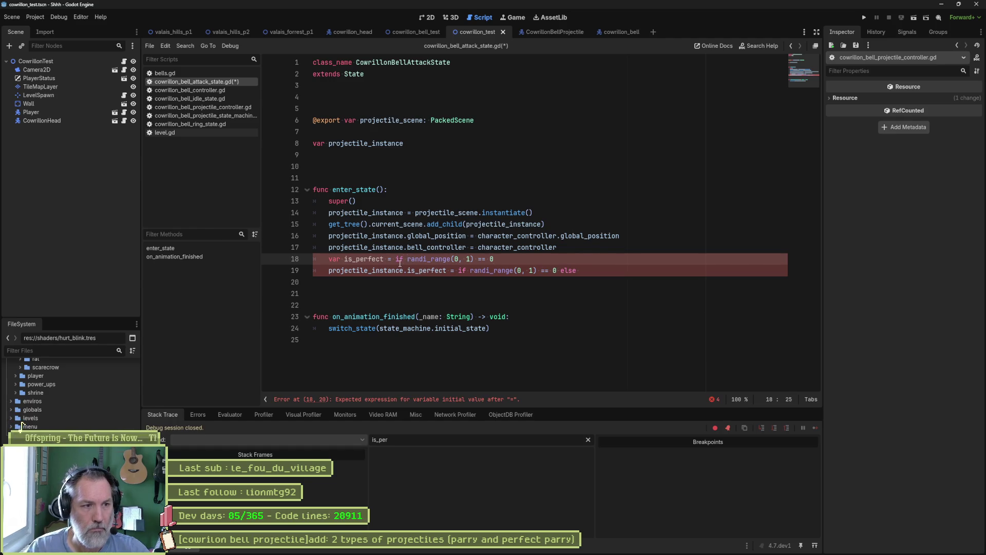
{"action": "key", "text": "BackSpace"}
{"action": "key", "text": "BackSpace"}
{"action": "key", "text": "BackSpace"}
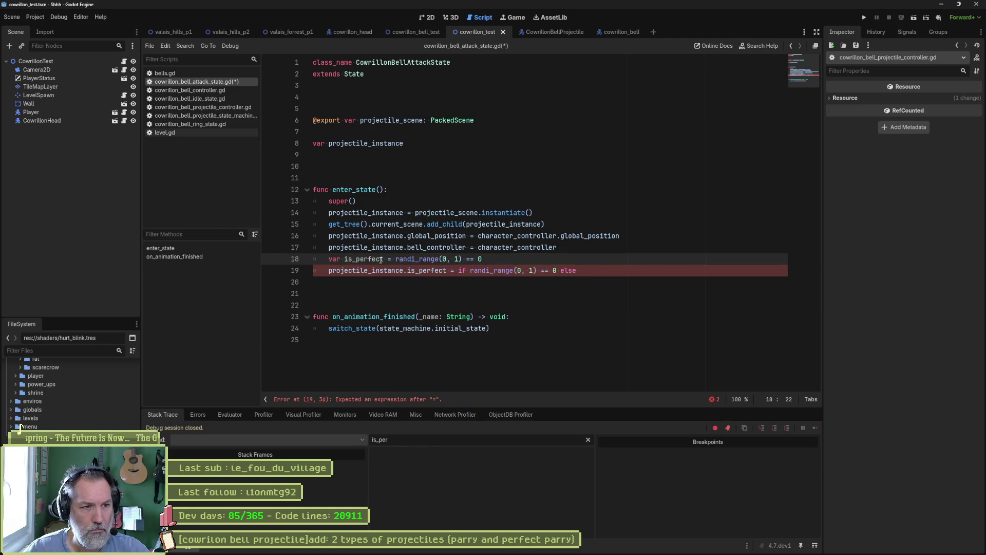
{"action": "key", "text": "Left"}
{"action": "key", "text": "Left"}
{"action": "type", "text": ":"}
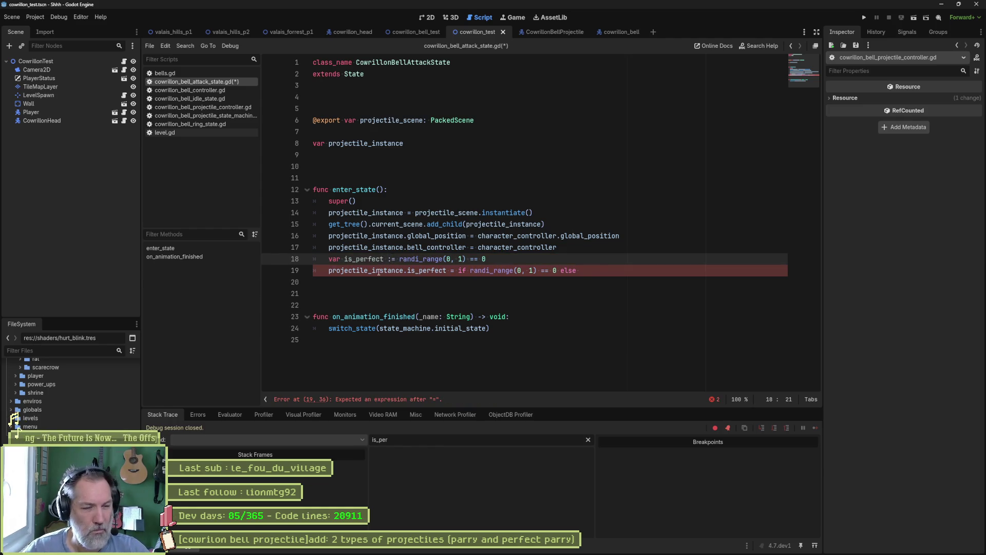
Assign is_perfect to the projectile on line 19, save the script, and run the game.
{"action": "double_click", "coordinate": [372, 259]}
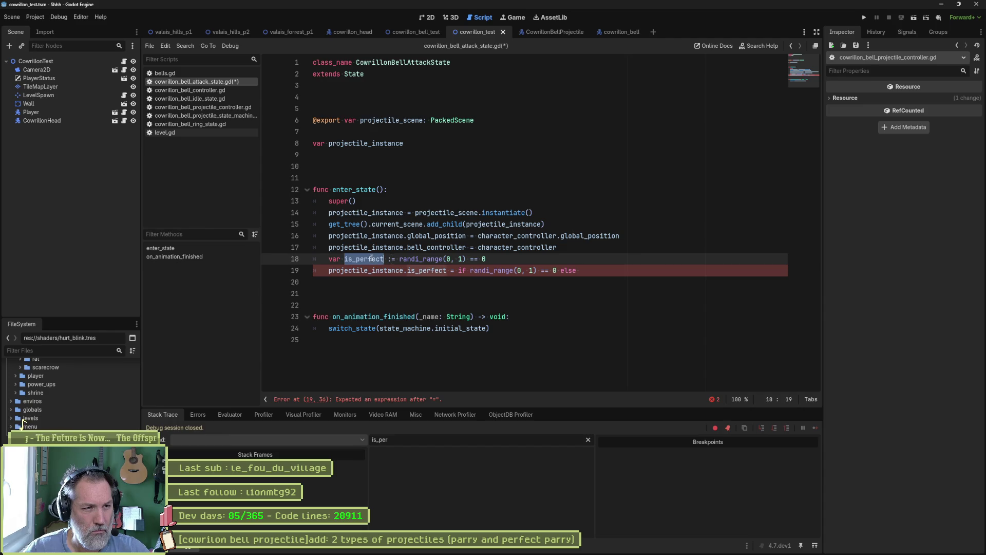
{"action": "left_click", "coordinate": [459, 270]}
{"action": "left_click_drag", "start_coordinate": [458, 270], "coordinate": [578, 270]}
{"action": "type", "text": "is_perfect"}
{"action": "key", "text": "ctrl+s"}
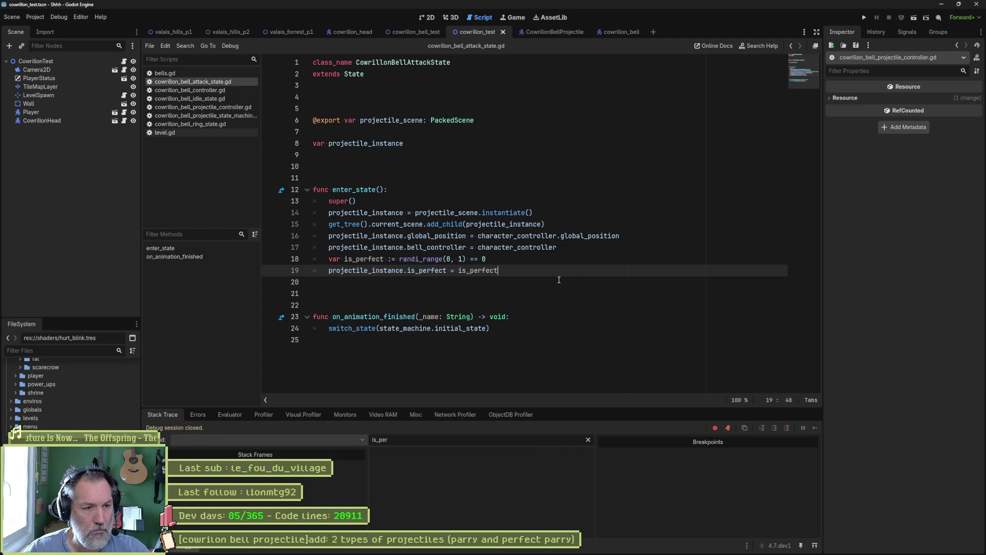
{"action": "key", "text": "F6"}
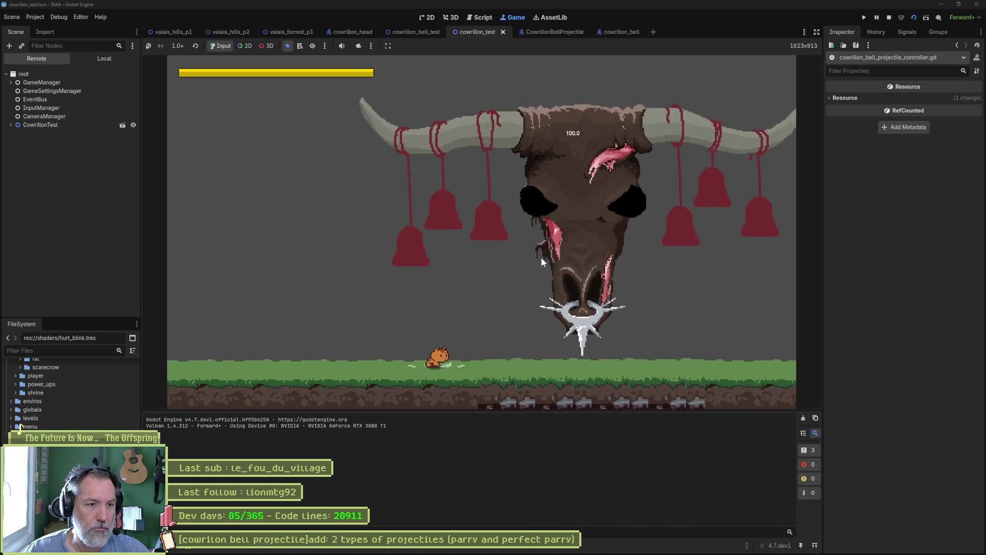
Stop the running cowrillon_test game after watching the bell projectiles.
{"action": "key", "text": "F8"}
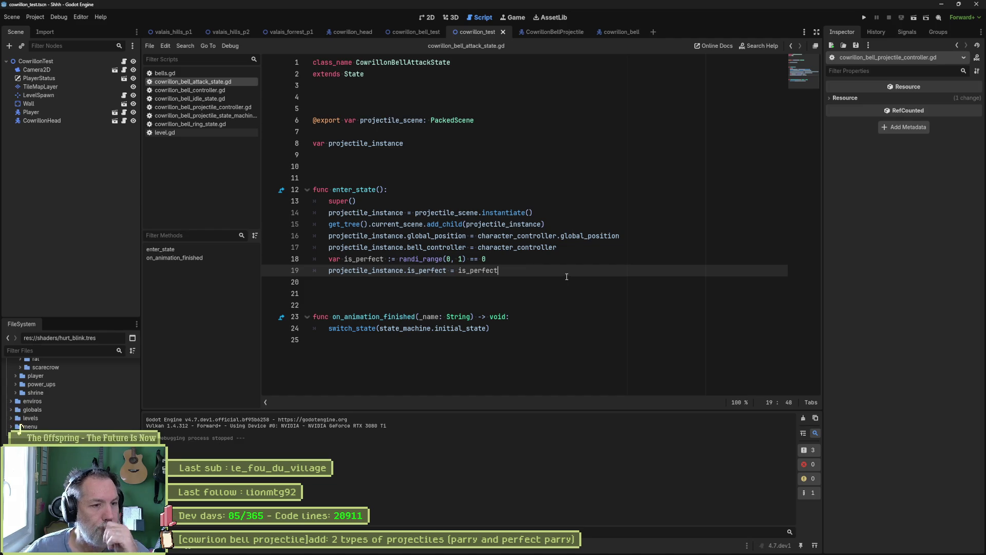
Inline randi_range(0, 1) == 0 into the projectile's is_perfect assignment, delete the var line, and save.
{"action": "left_click", "coordinate": [400, 261]}
{"action": "left_click", "coordinate": [488, 260], "text": "shift"}
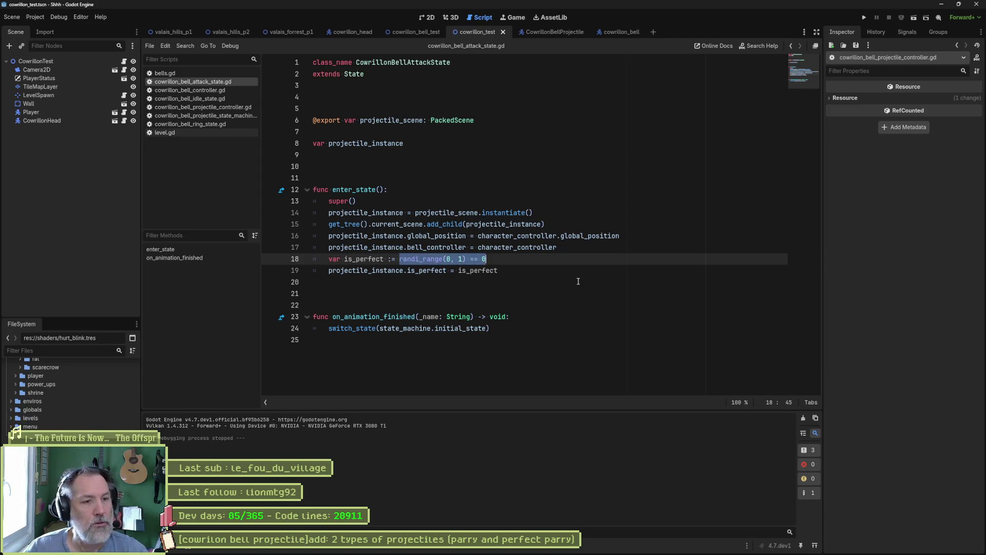
{"action": "key", "text": "ctrl+c"}
{"action": "double_click", "coordinate": [478, 270]}
{"action": "key", "text": "ctrl+v"}
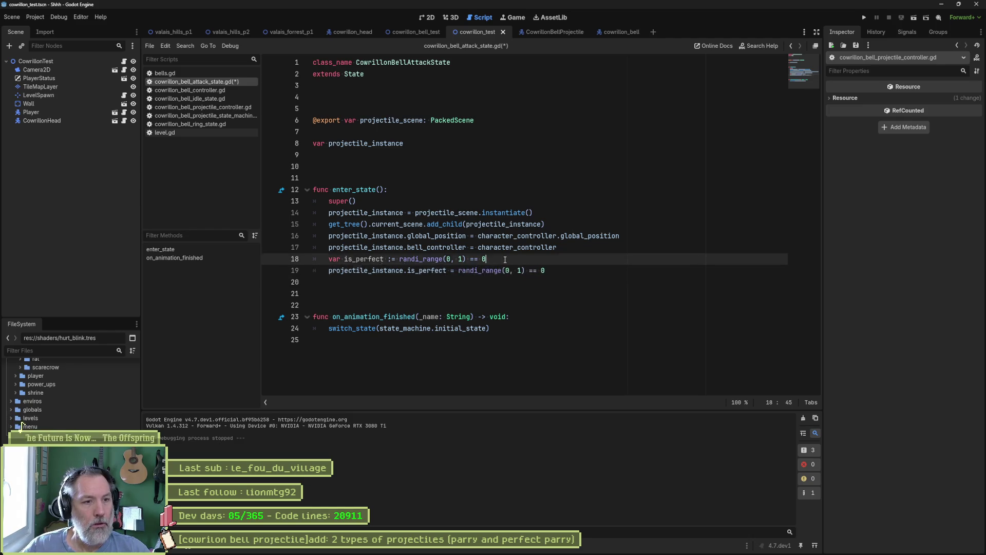
{"action": "key", "text": "Up"}
{"action": "key", "text": "ctrl+shift+k"}
{"action": "key", "text": "ctrl+s"}
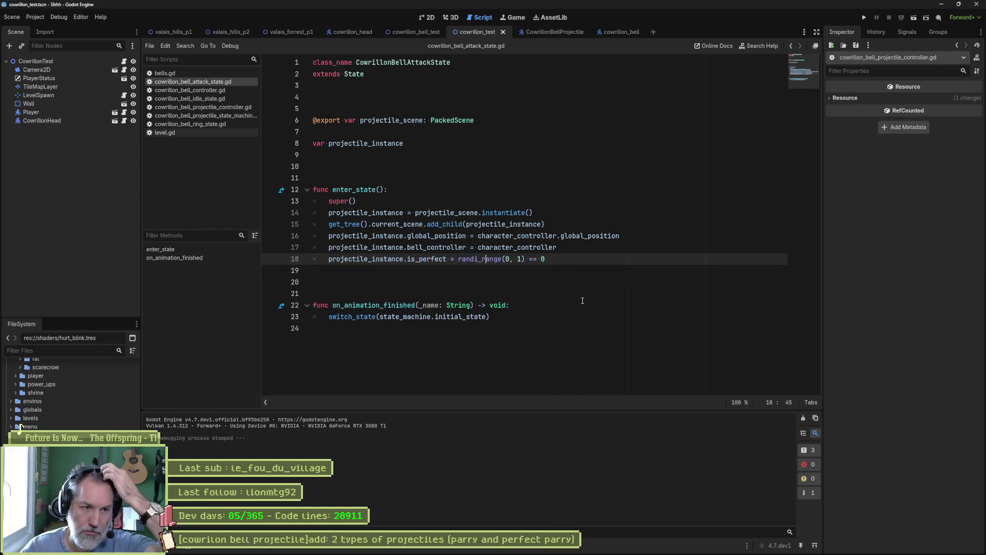
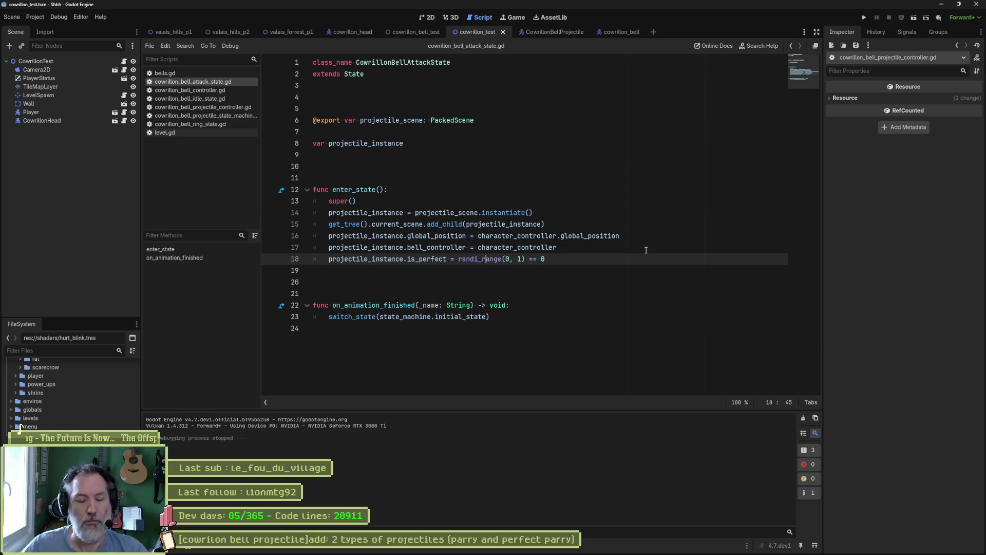
In the bell projectile controller, move the perfect-colour shader call onto its own line under 'if is_perfect:'.
{"action": "left_click", "coordinate": [554, 258]}
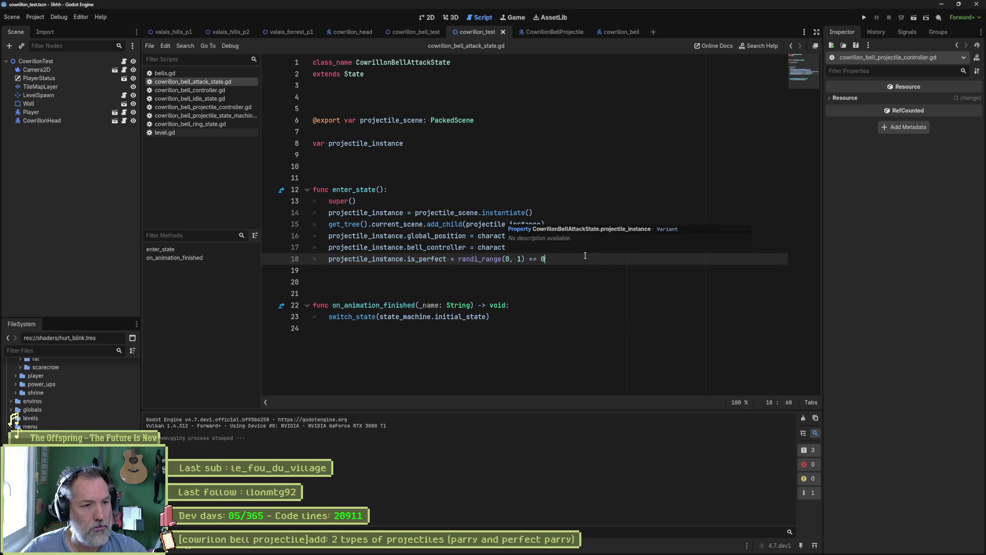
{"action": "double_click", "coordinate": [463, 247]}
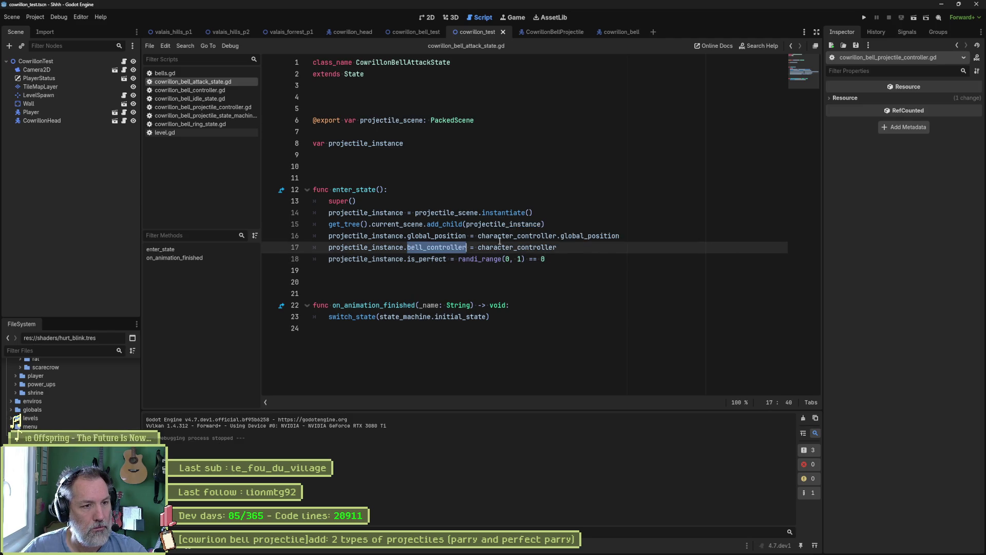
{"action": "left_click", "coordinate": [568, 259]}
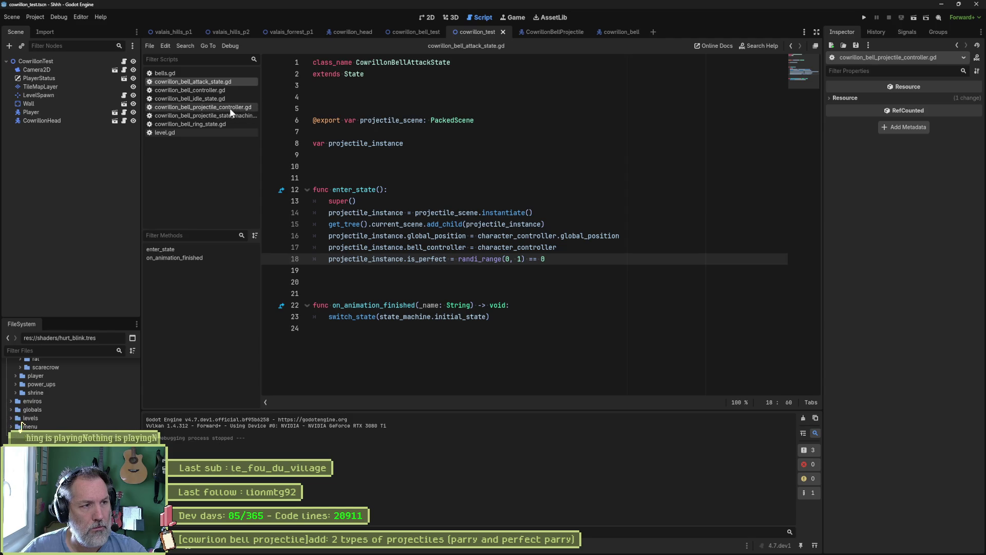
{"action": "left_click", "coordinate": [229, 108]}
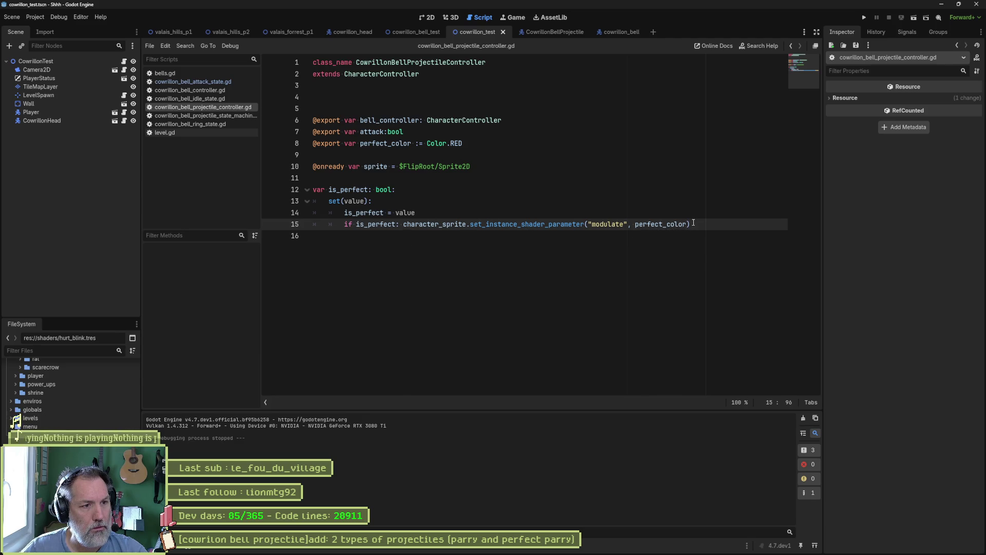
{"action": "left_click", "coordinate": [403, 225]}
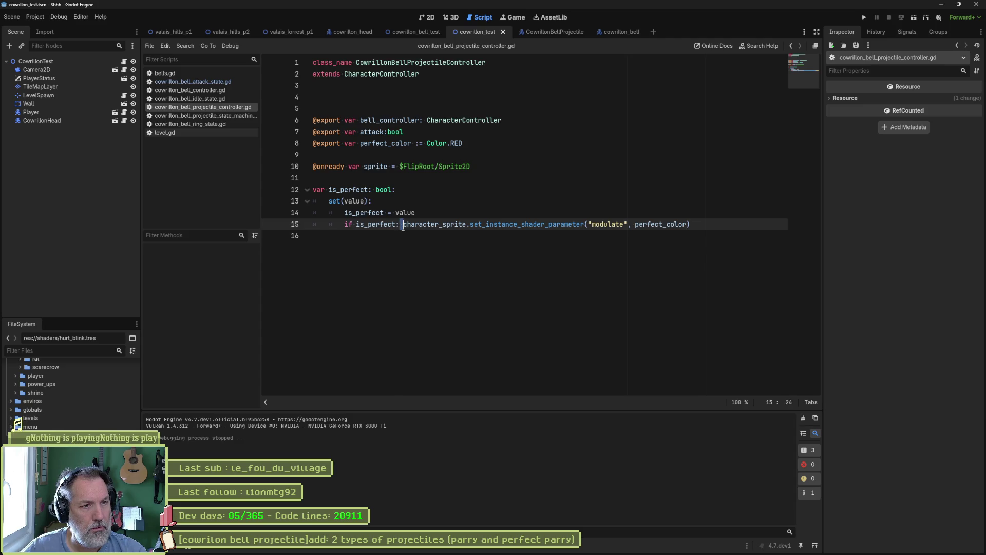
{"action": "key", "text": "Return"}
{"action": "key", "text": "End"}
{"action": "key", "text": "Return"}
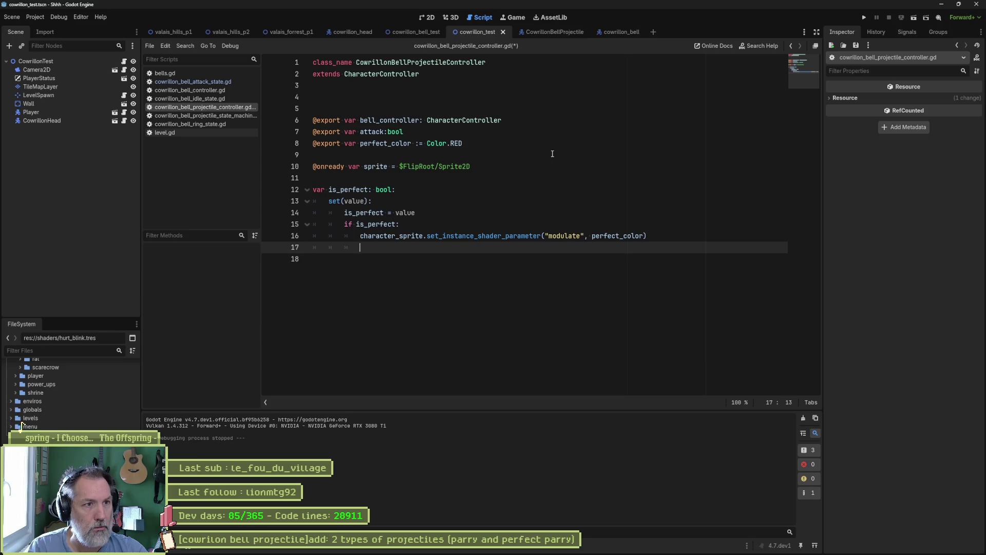
Start a new line 17 reading 'is_gu', then jump to the CharacterController class definition.
{"action": "type", "text": "cha"}
{"action": "key", "text": "Return"}
{"action": "type", "text": "."}
{"action": "key", "text": "BackSpace"}
{"action": "key", "text": "BackSpace"}
{"action": "key", "text": "BackSpace"}
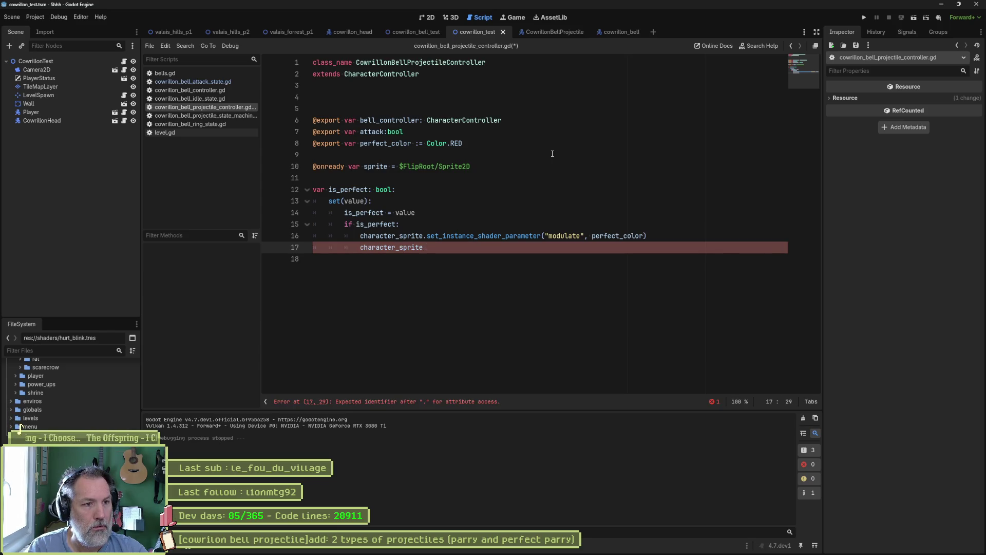
{"action": "type", "text": "con"}
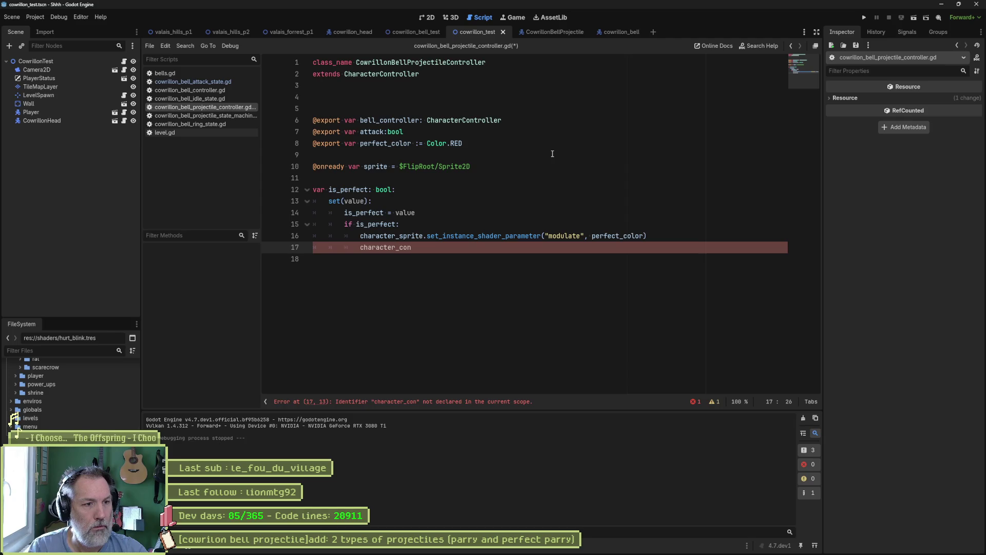
{"action": "key", "text": "ctrl+BackSpace"}
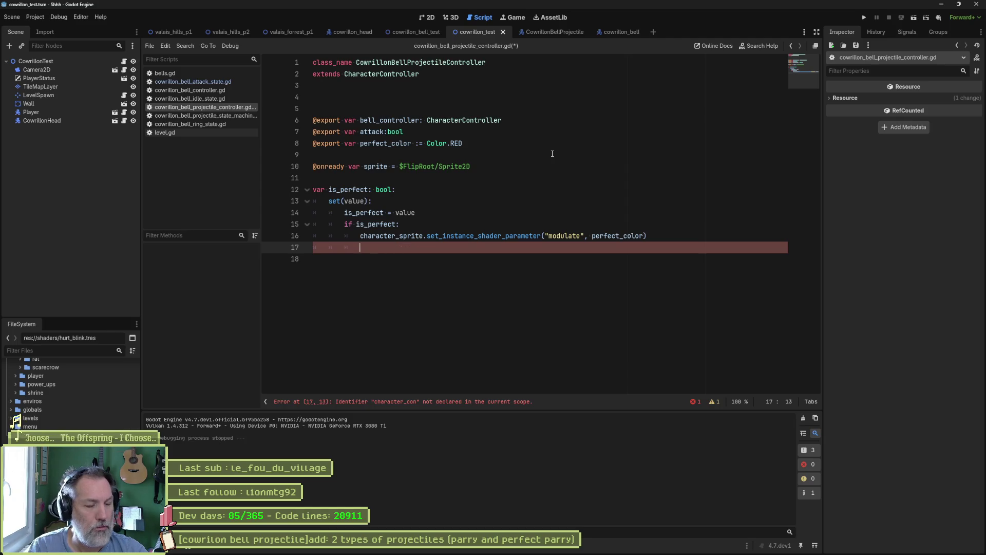
{"action": "type", "text": "is_pa"}
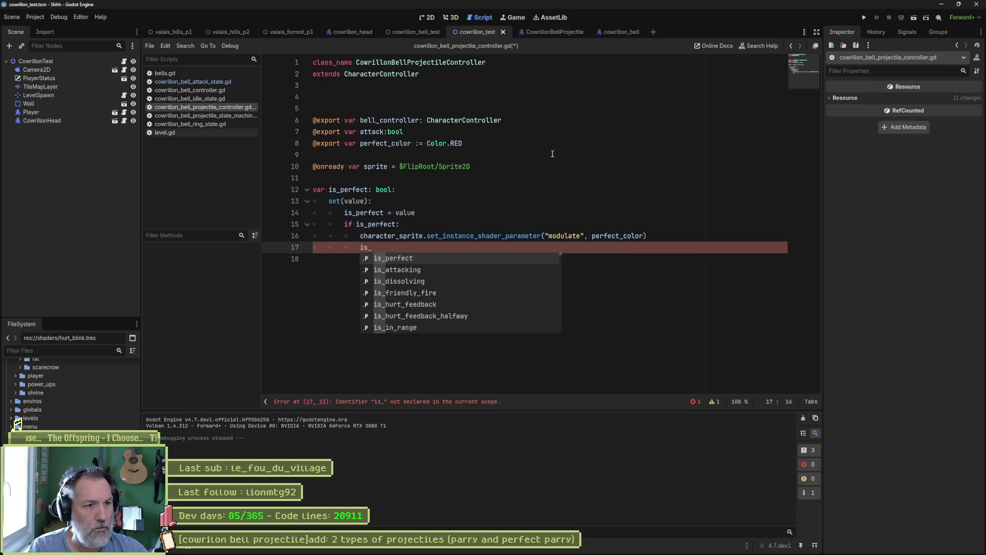
{"action": "key", "text": "BackSpace"}
{"action": "key", "text": "BackSpace"}
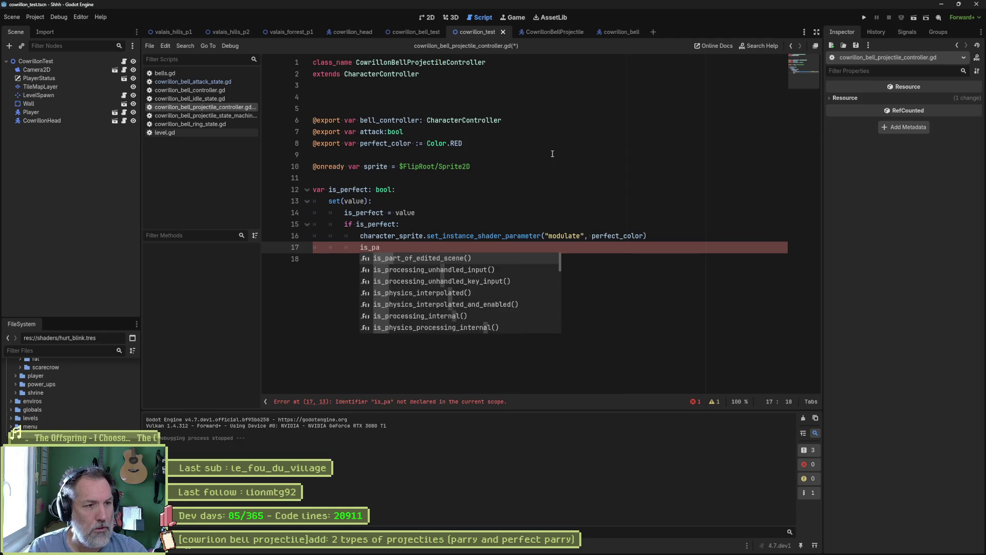
{"action": "type", "text": "gu"}
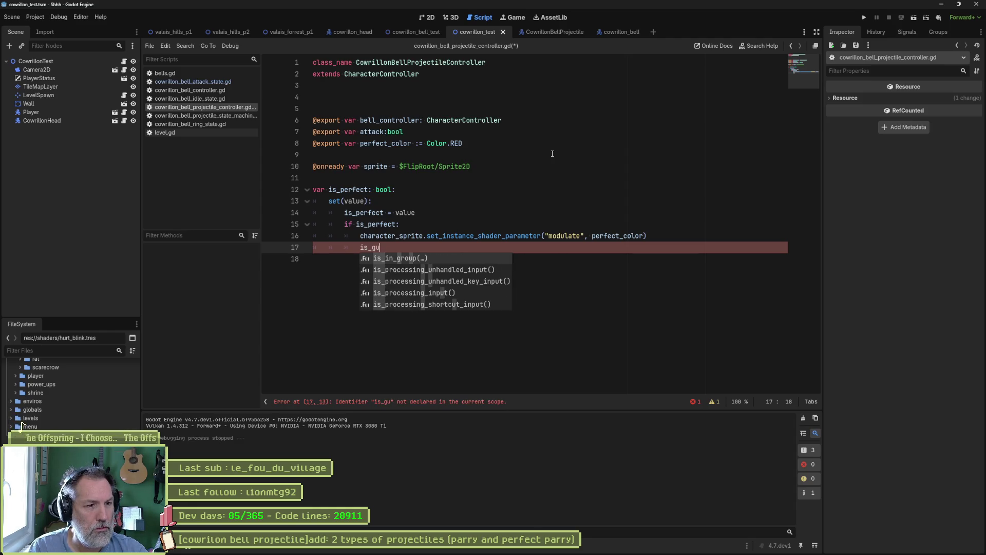
{"action": "left_click", "coordinate": [478, 108]}
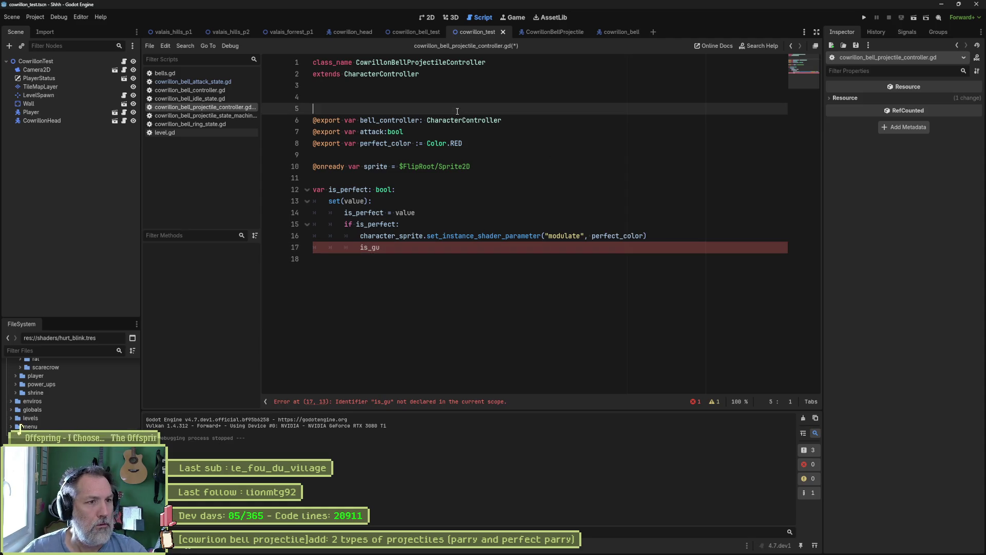
{"action": "left_click", "coordinate": [399, 74], "text": "ctrl"}
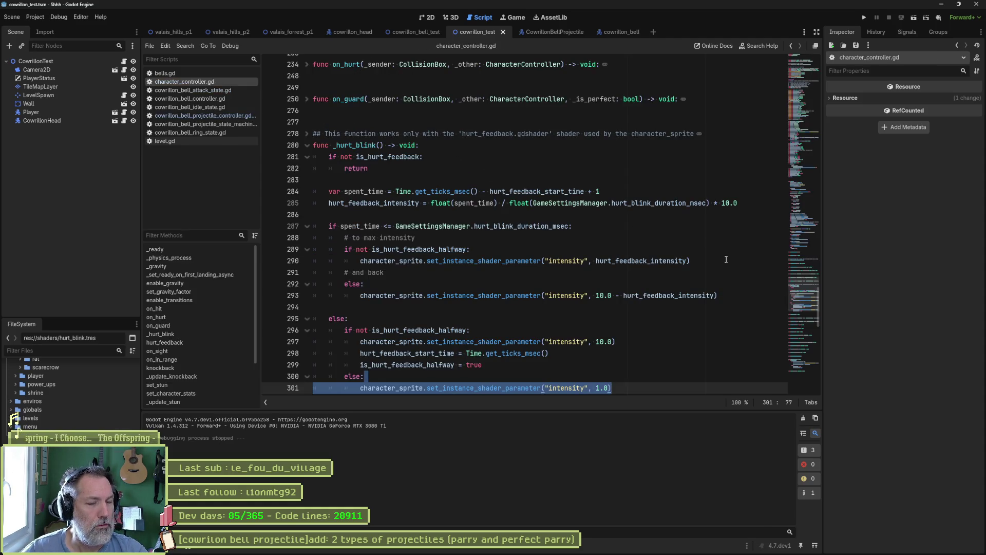
{"action": "left_click", "coordinate": [725, 259]}
{"action": "left_click_drag", "start_coordinate": [802, 288], "coordinate": [808, 82]}
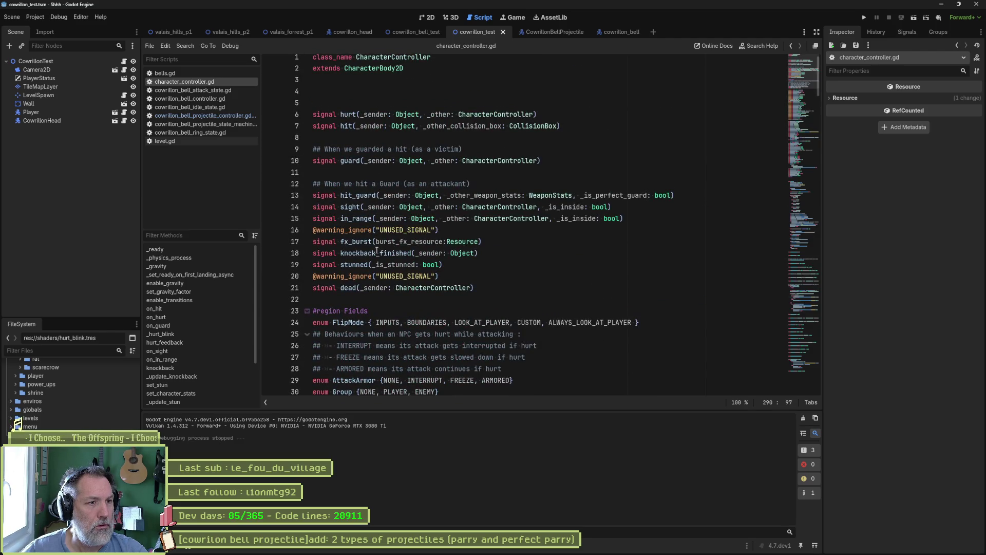
{"action": "scroll", "coordinate": [437, 267], "scroll_direction": "down", "scroll_amount": 4}
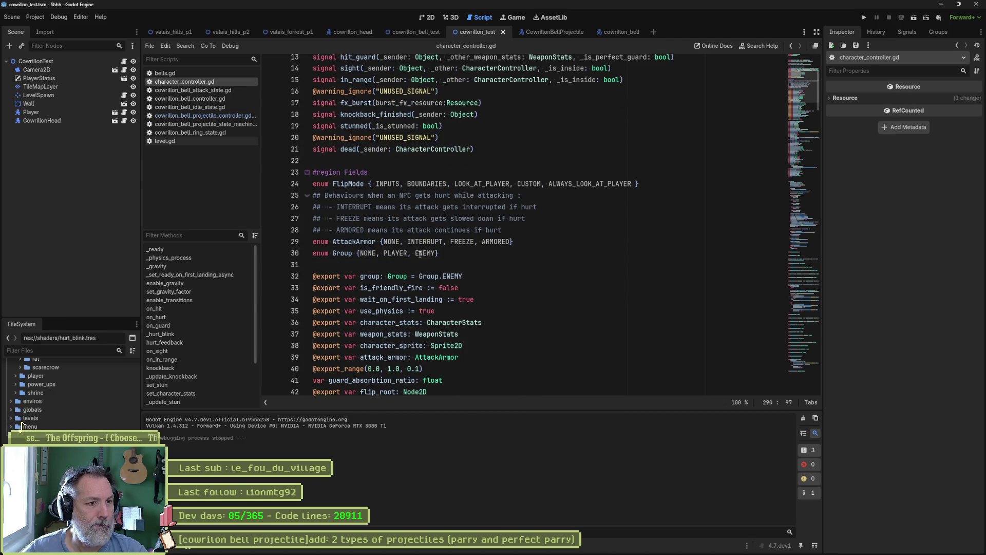
{"action": "scroll", "coordinate": [483, 281], "scroll_direction": "down", "scroll_amount": 3}
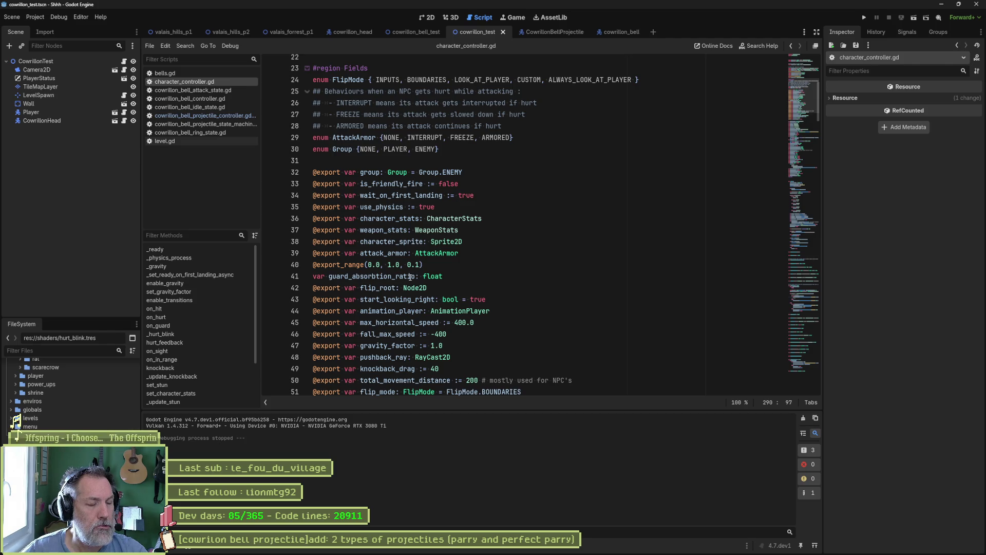
{"action": "scroll", "coordinate": [462, 282], "scroll_direction": "down", "scroll_amount": 1}
{"action": "scroll", "coordinate": [509, 291], "scroll_direction": "down", "scroll_amount": 1}
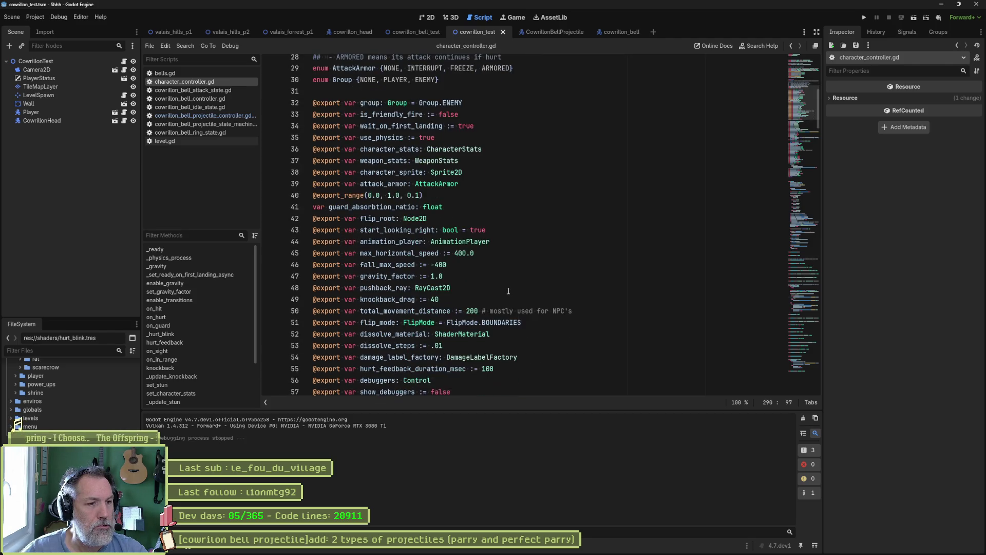
{"action": "scroll", "coordinate": [508, 291], "scroll_direction": "down", "scroll_amount": 1}
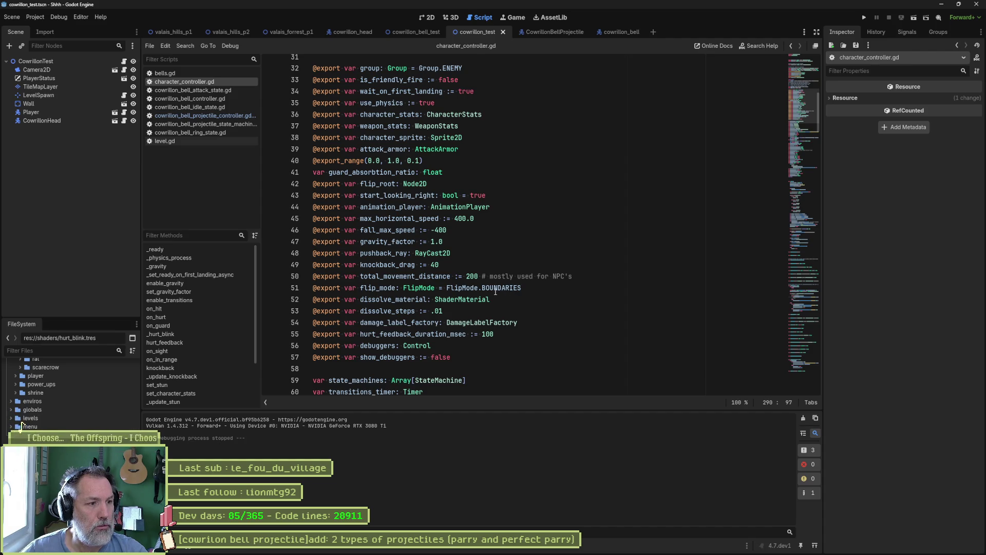
{"action": "mouse_move", "coordinate": [488, 292]}
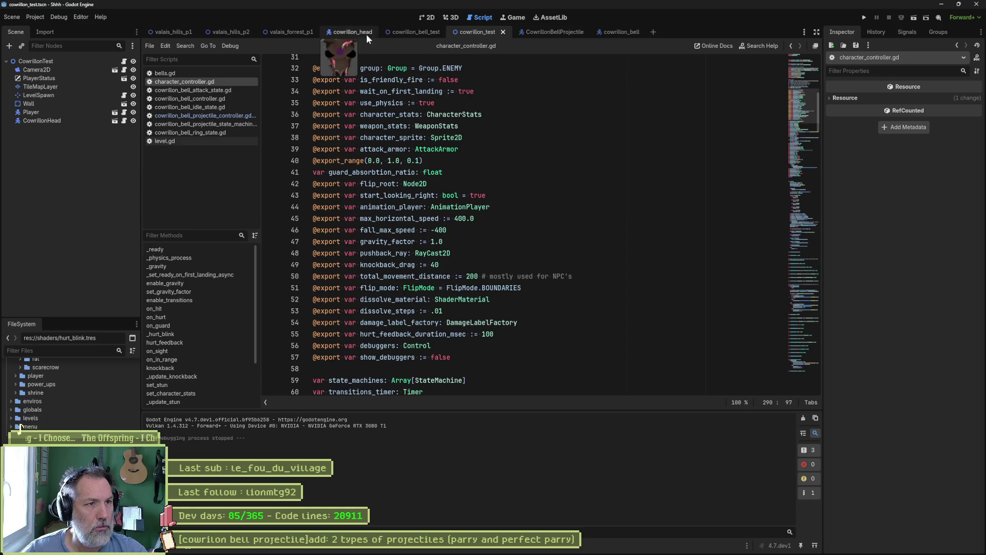
View the CowrillonBellProjectile HitBox's Is Projectile and Is Guardable settings, then return to line 17.
{"action": "left_click", "coordinate": [612, 32]}
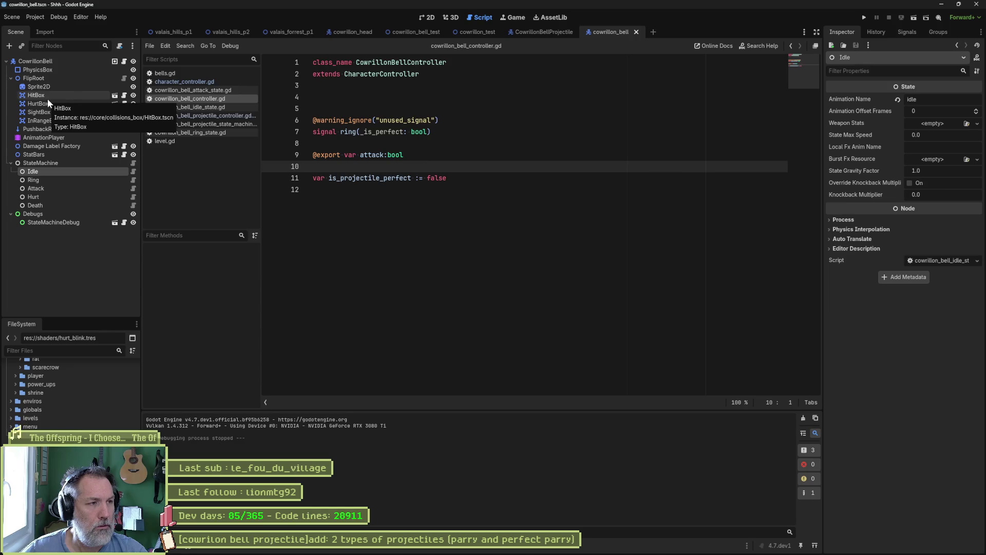
{"action": "left_click", "coordinate": [546, 32]}
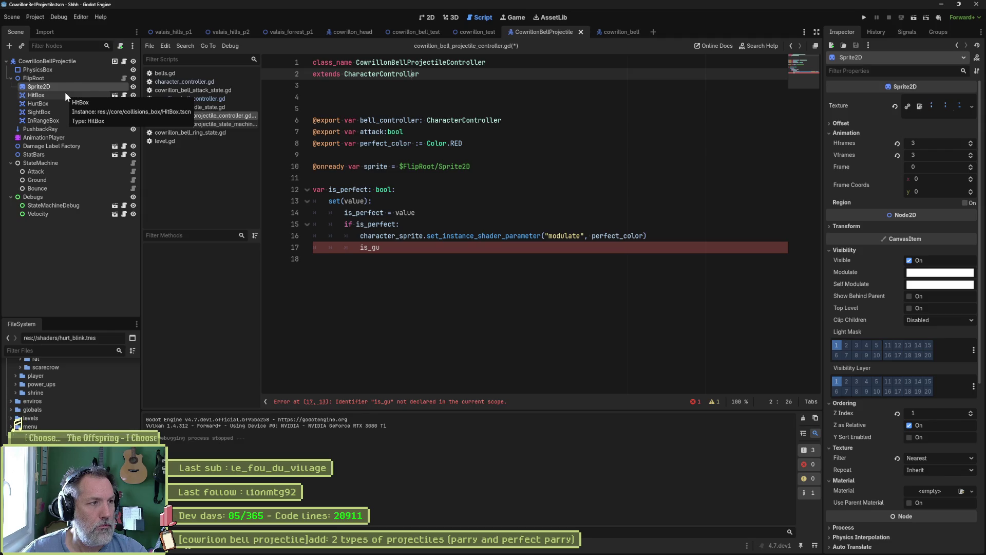
{"action": "left_click", "coordinate": [66, 94]}
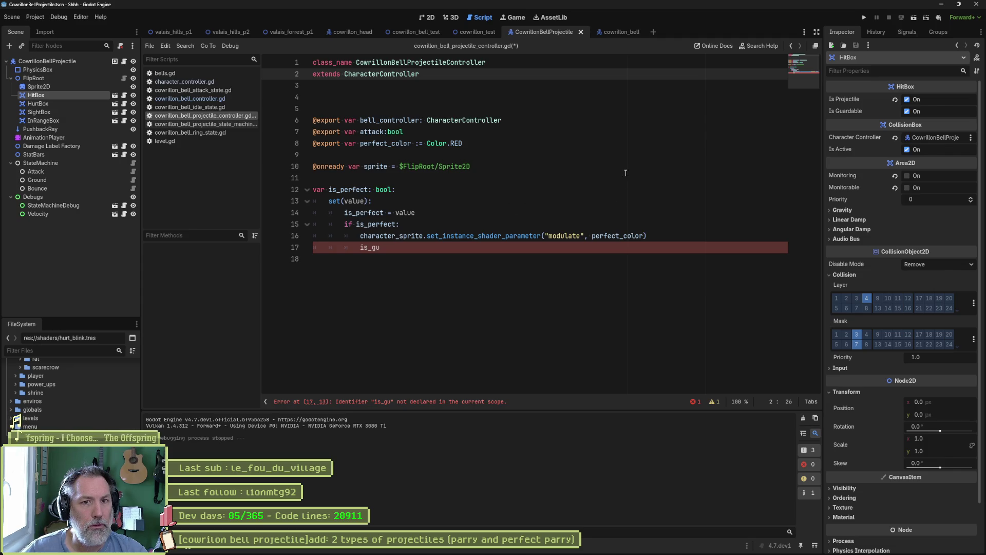
{"action": "left_click", "coordinate": [454, 247]}
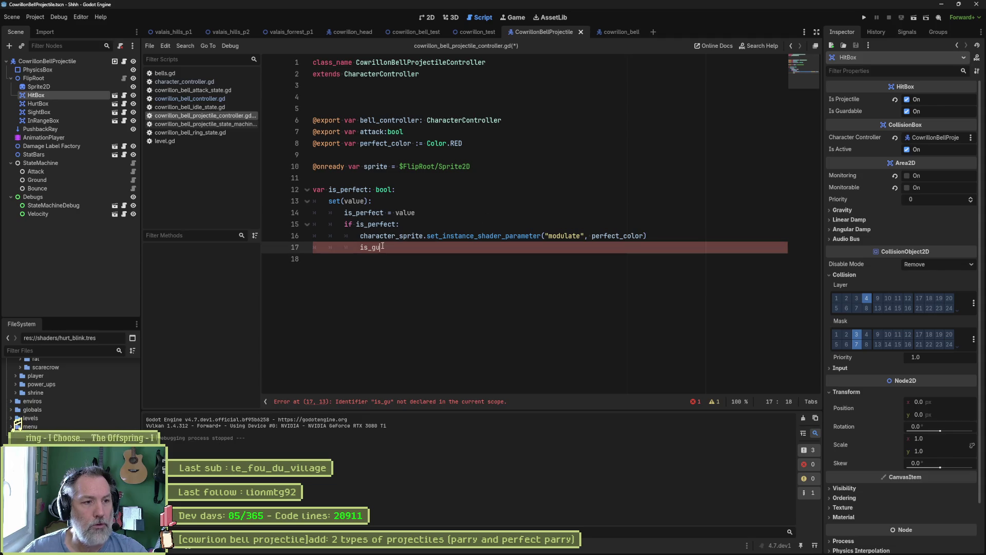
Replace the partial 'is_gu' on line 17 with hit_box.is_guardable using autocomplete.
{"action": "key", "text": "shift+Home"}
{"action": "key", "text": "BackSpace"}
{"action": "type", "text": "hit"}
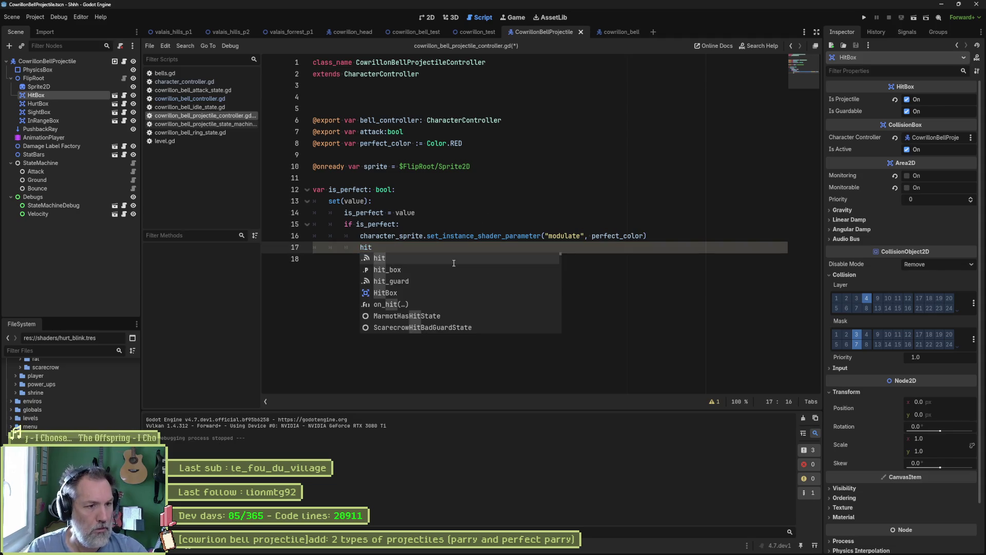
{"action": "key", "text": "Down"}
{"action": "key", "text": "Return"}
{"action": "type", "text": "."}
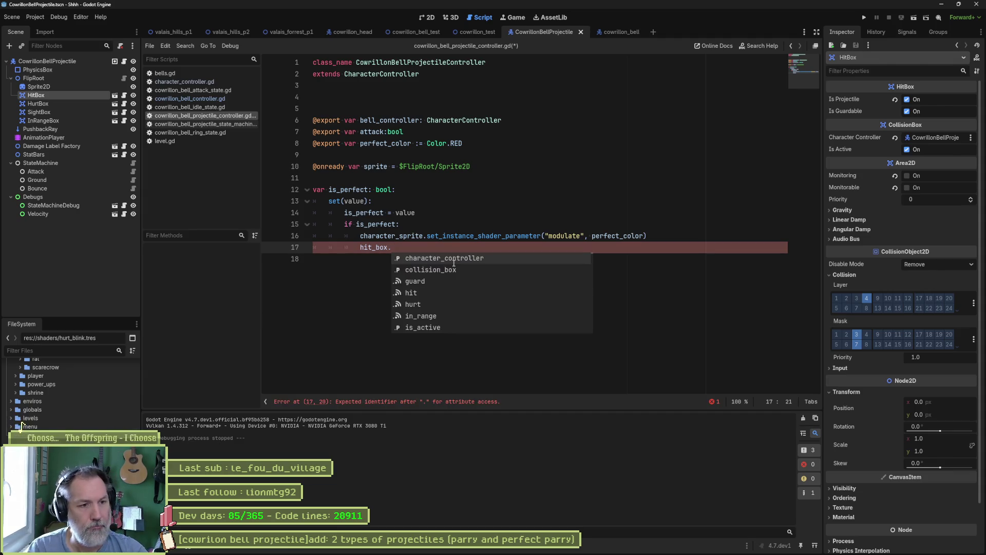
{"action": "type", "text": "is_gu"}
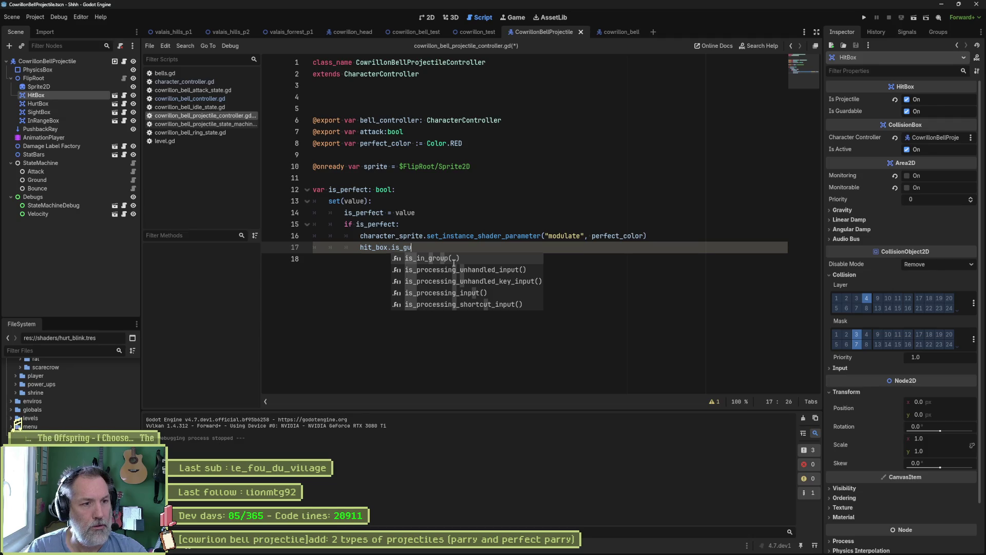
{"action": "type", "text": "ardable"}
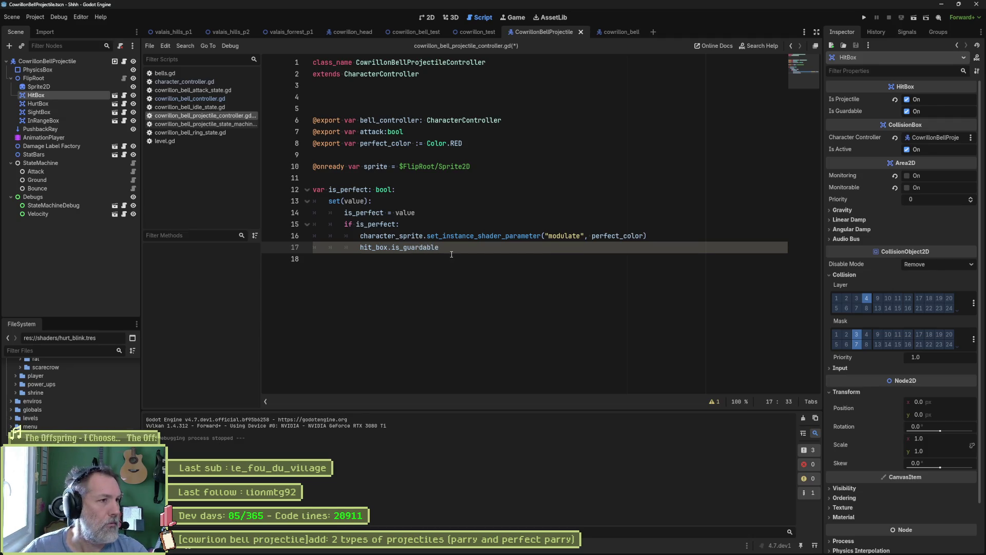
{"action": "key", "text": "alt+shift+o"}
Look up collision_box.gd through a 'collision' resource search, then close it.
{"action": "type", "text": "collision"}
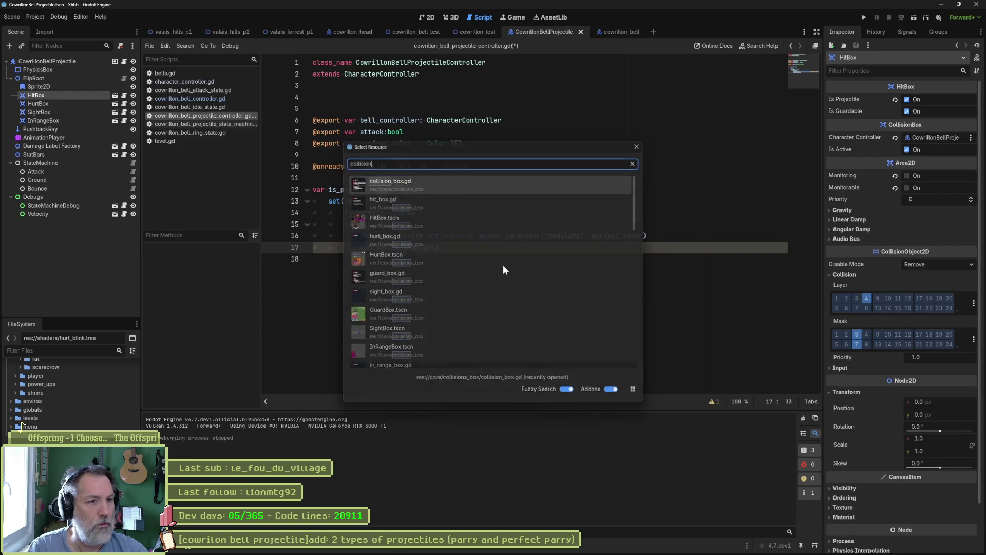
{"action": "key", "text": "Return"}
{"action": "scroll", "coordinate": [434, 219], "scroll_direction": "up", "scroll_amount": 7}
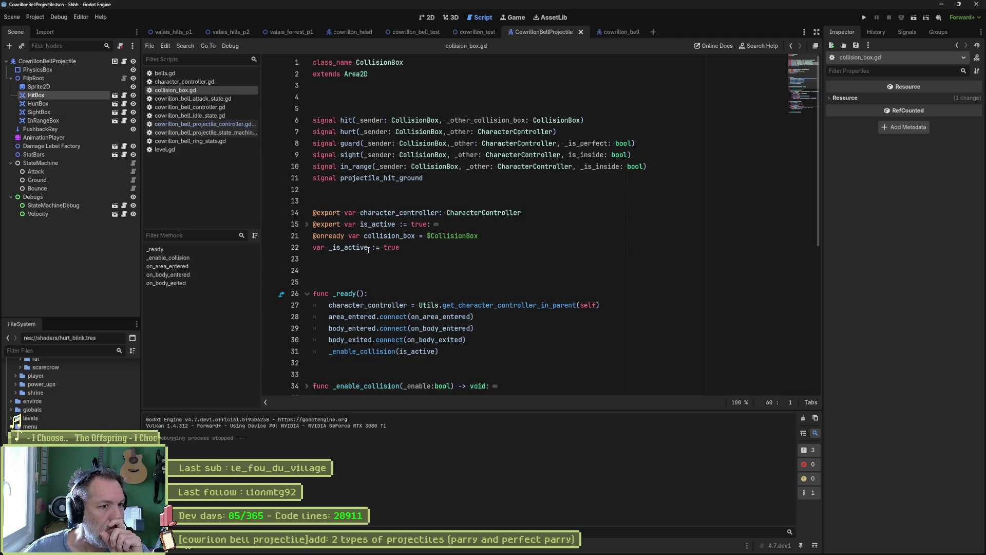
{"action": "left_click", "coordinate": [502, 250]}
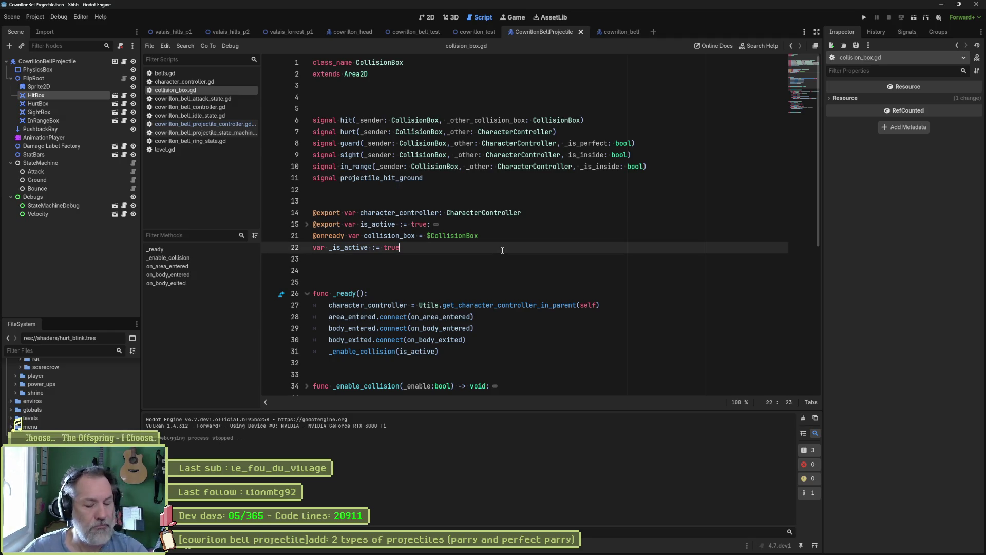
{"action": "key", "text": "ctrl+w"}
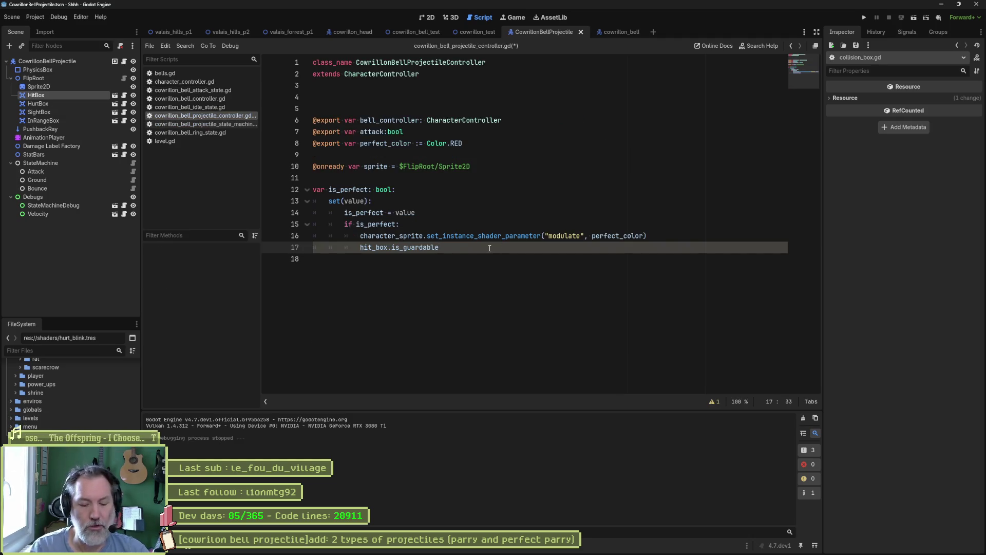
Check is_guardable in hit_box.gd, then complete line 17 as hit_box.is_guardable = false and save.
{"action": "key", "text": "ctrl+alt+o"}
{"action": "type", "text": "hit_"}
{"action": "key", "text": "Return"}
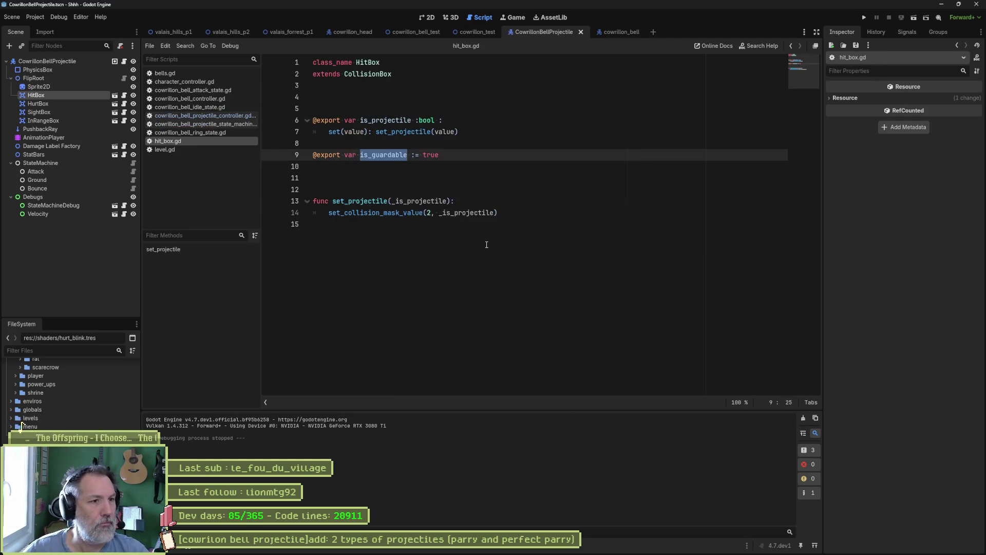
{"action": "left_click", "coordinate": [388, 154]}
{"action": "double_click", "coordinate": [387, 155]}
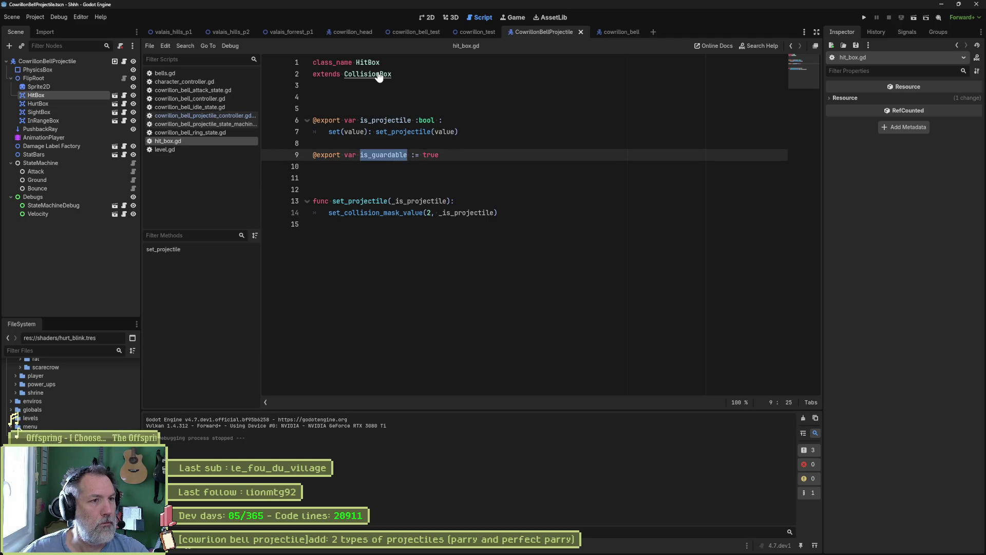
{"action": "key", "text": "alt+Left"}
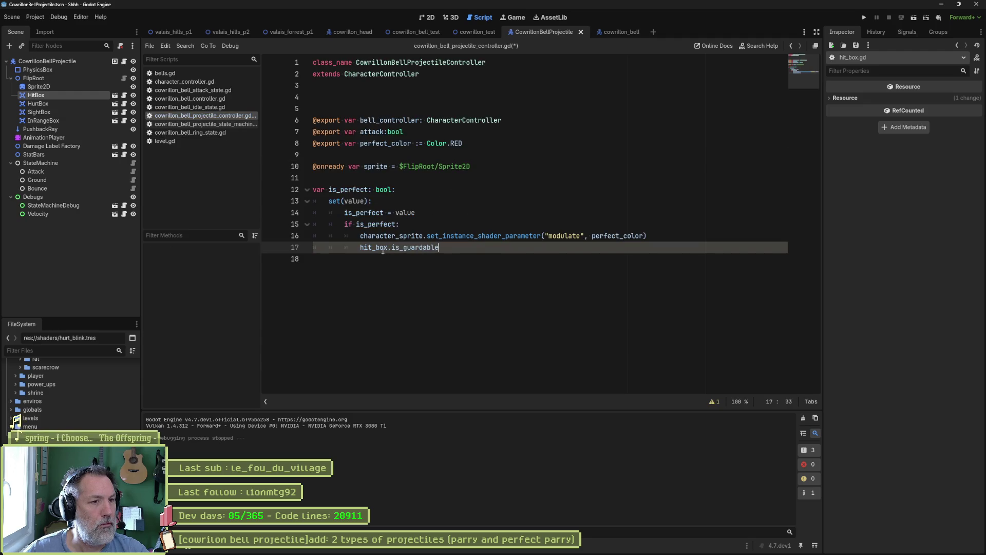
{"action": "mouse_move", "coordinate": [383, 250]}
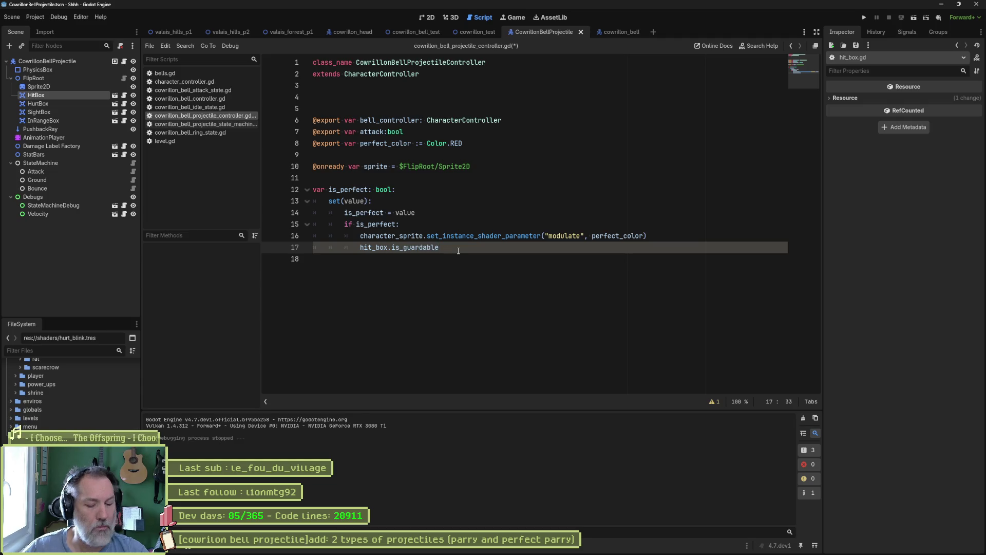
{"action": "type", "text": " = false"}
{"action": "key", "text": "ctrl+s"}
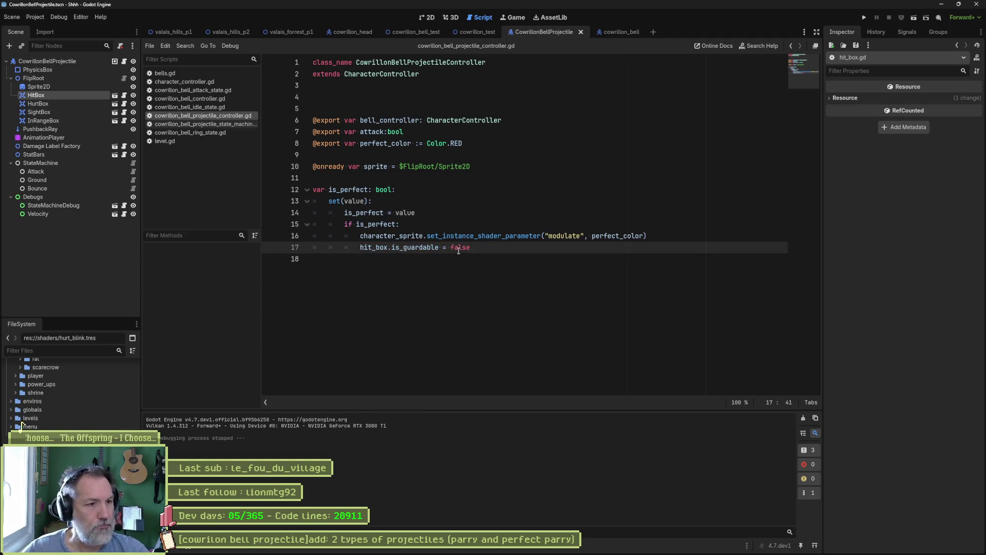
Restore the bell projectile weapon_stats Damage to 10.0, then run the cowrillon_test scene.
{"action": "mouse_move", "coordinate": [450, 238]}
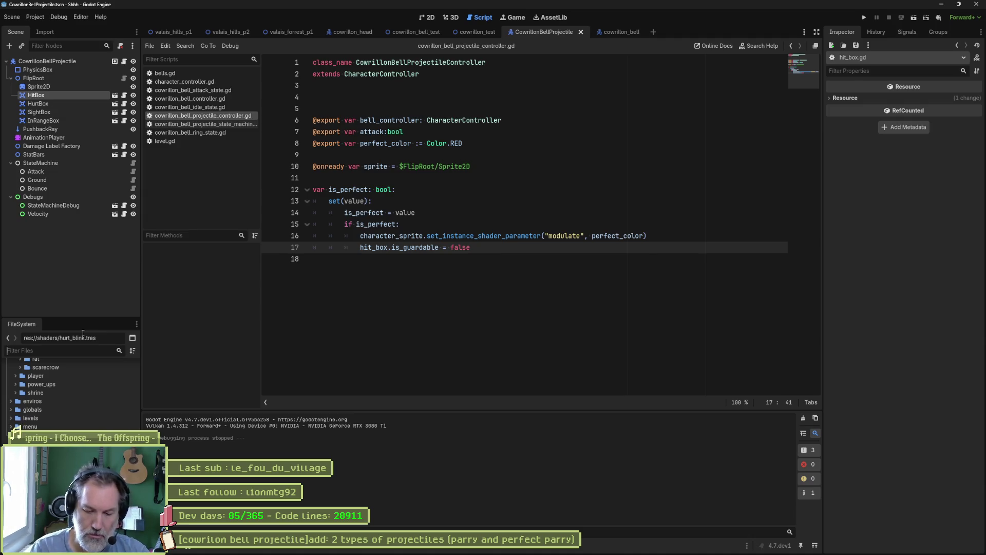
{"action": "type", "text": "bell_projectil"}
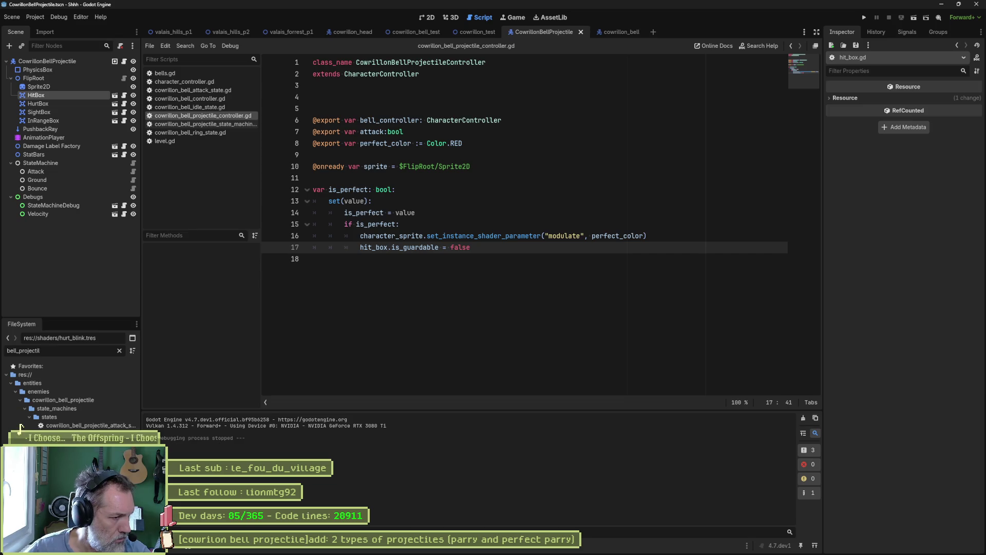
{"action": "left_click", "coordinate": [77, 468]}
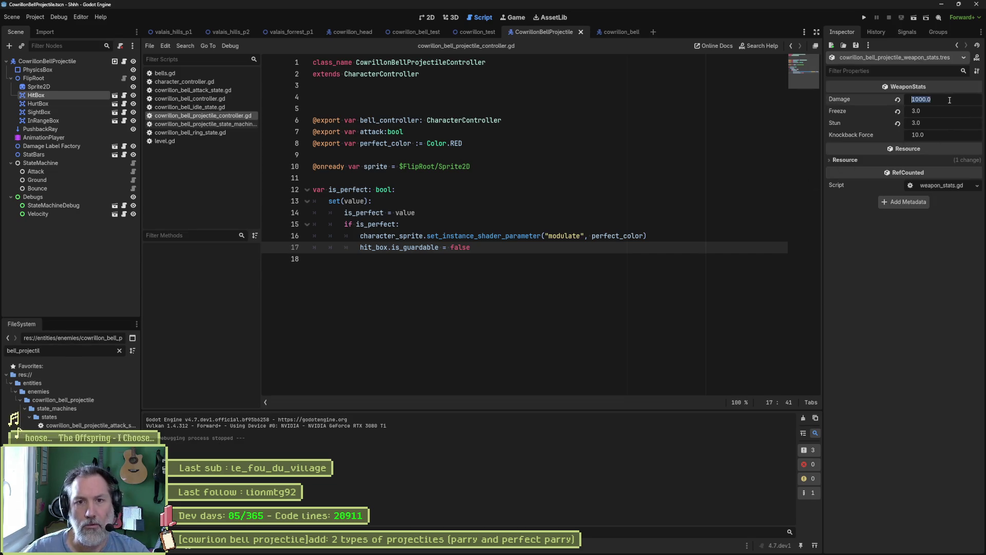
{"action": "left_click", "coordinate": [898, 99]}
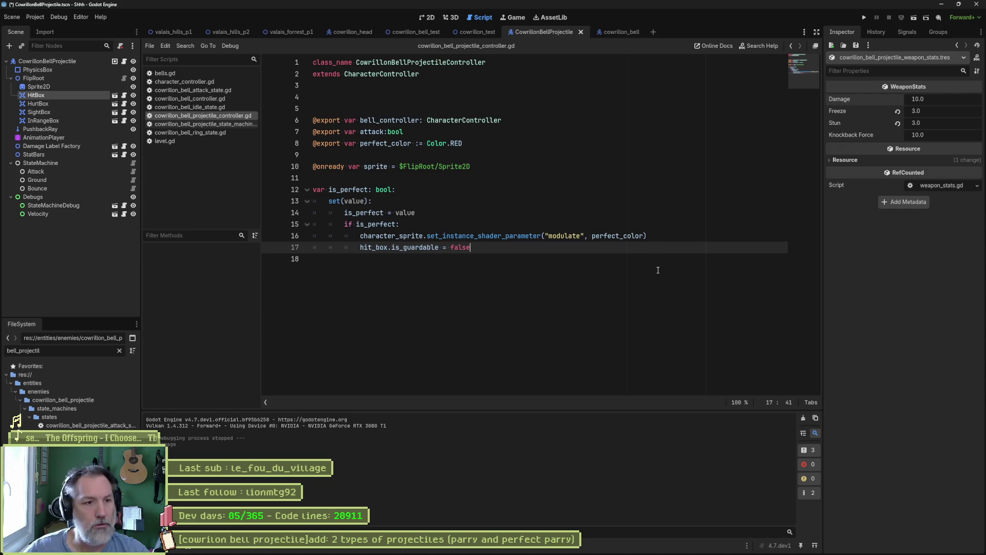
{"action": "left_click", "coordinate": [475, 31]}
{"action": "key", "text": "F6"}
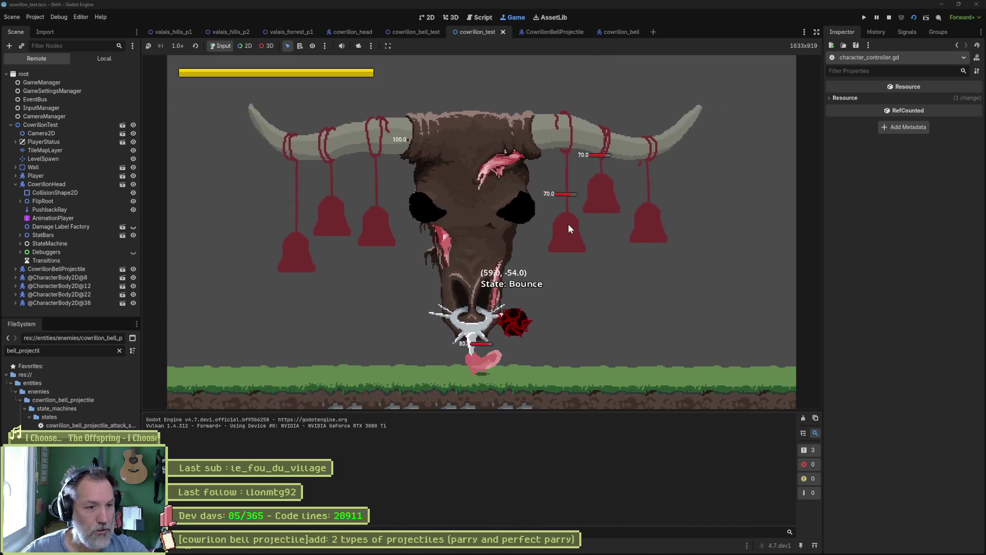
Rerun cowrillon_test, pause, and confirm the live projectile's FlipRoot/HitBox has Is Guardable off.
{"action": "key", "text": "F8"}
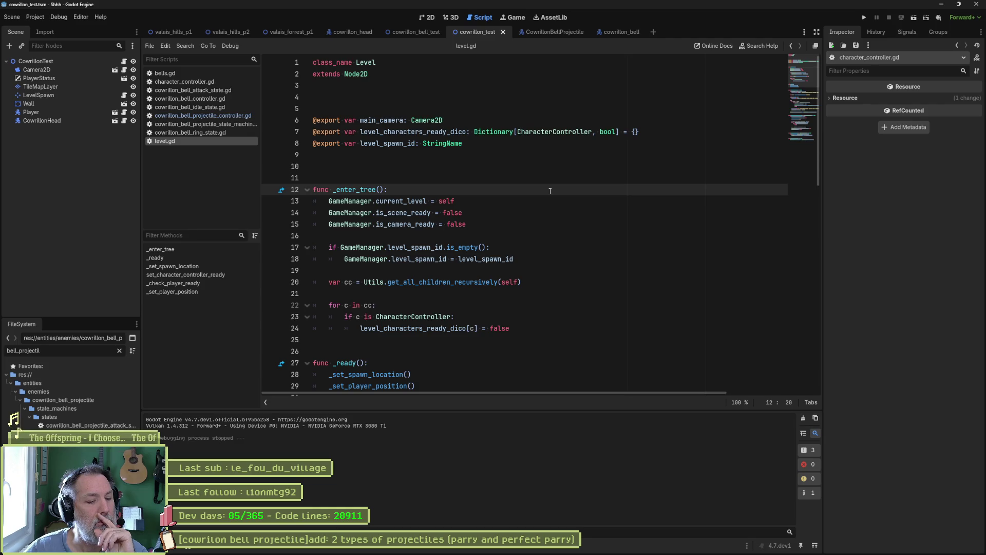
{"action": "key", "text": "F6"}
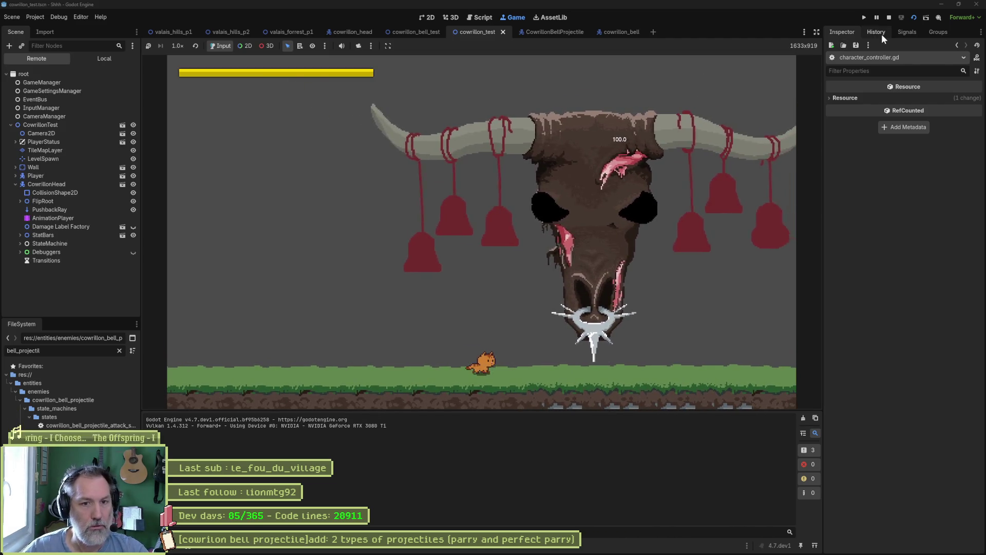
{"action": "left_click", "coordinate": [877, 17]}
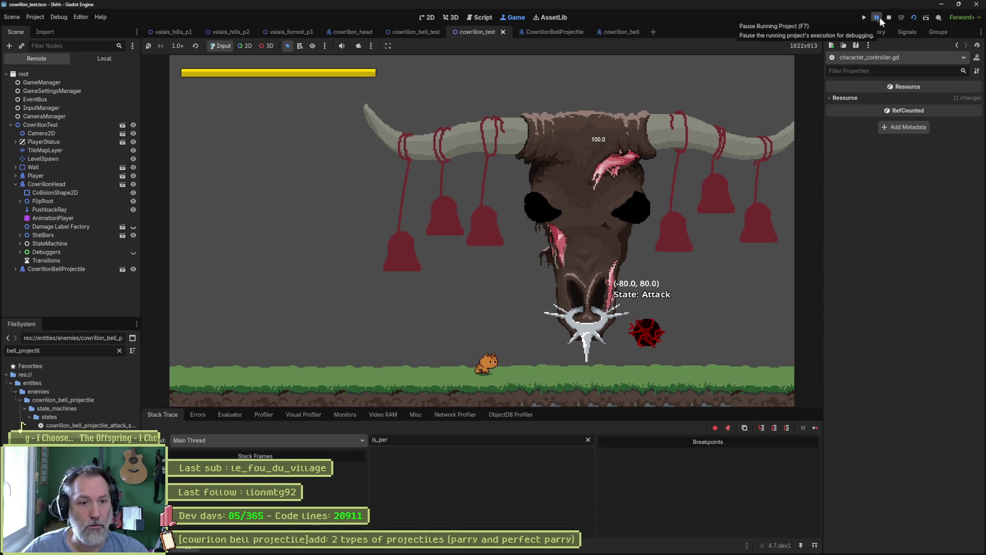
{"action": "left_click", "coordinate": [52, 268]}
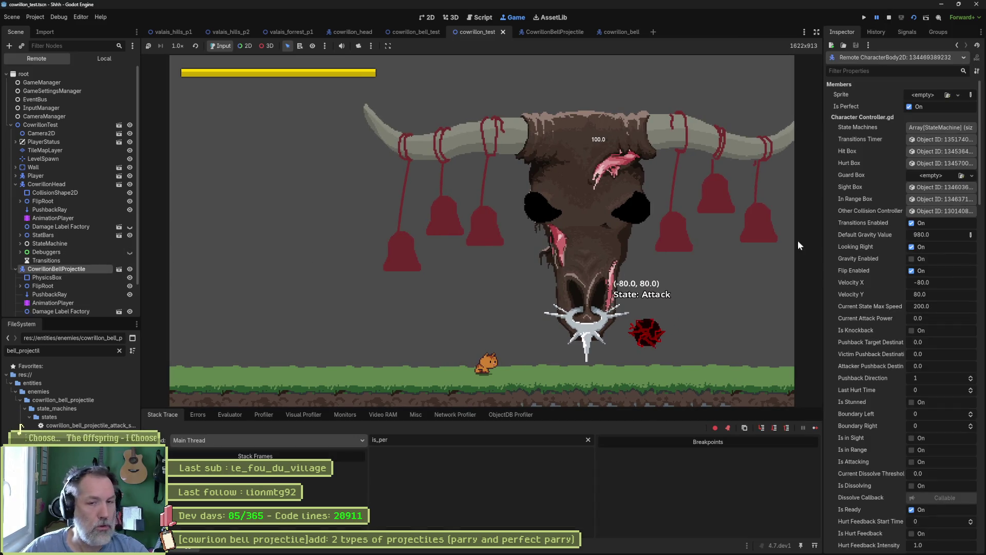
{"action": "left_click", "coordinate": [36, 286]}
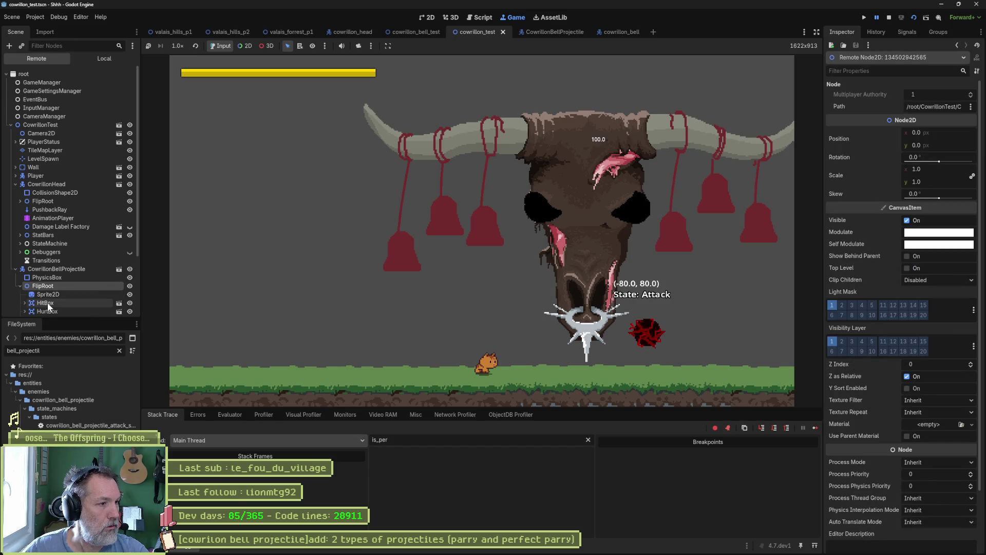
{"action": "left_click", "coordinate": [45, 303]}
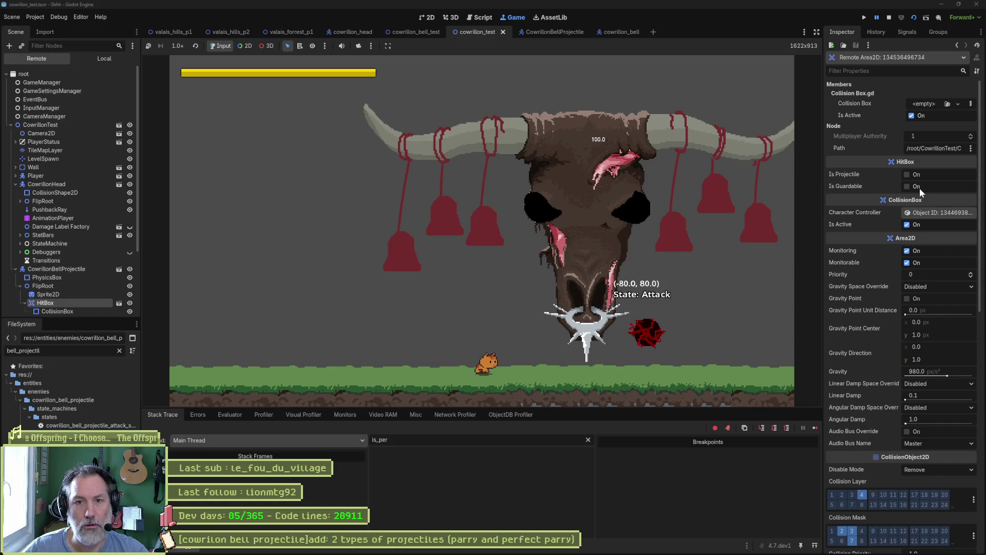
{"action": "left_click", "coordinate": [890, 17]}
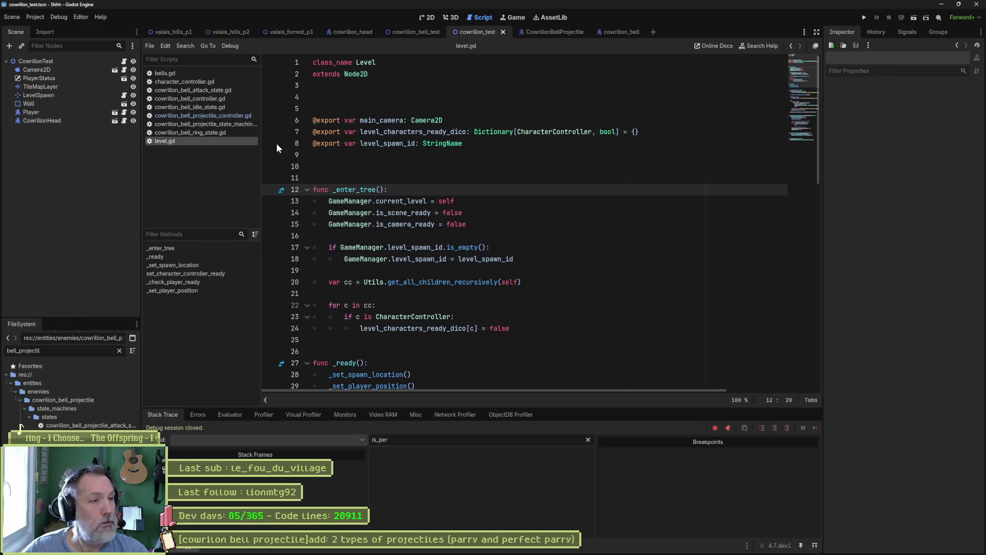
Open the HitBox scene from cowrillon_bell and show hit_box.gd with its is_guardable export.
{"action": "left_click", "coordinate": [192, 81]}
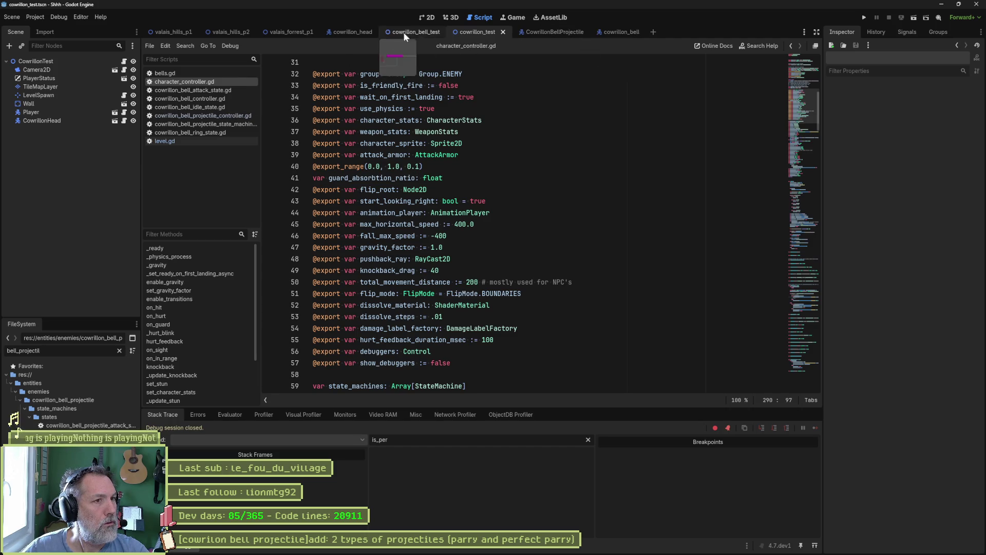
{"action": "left_click", "coordinate": [610, 32]}
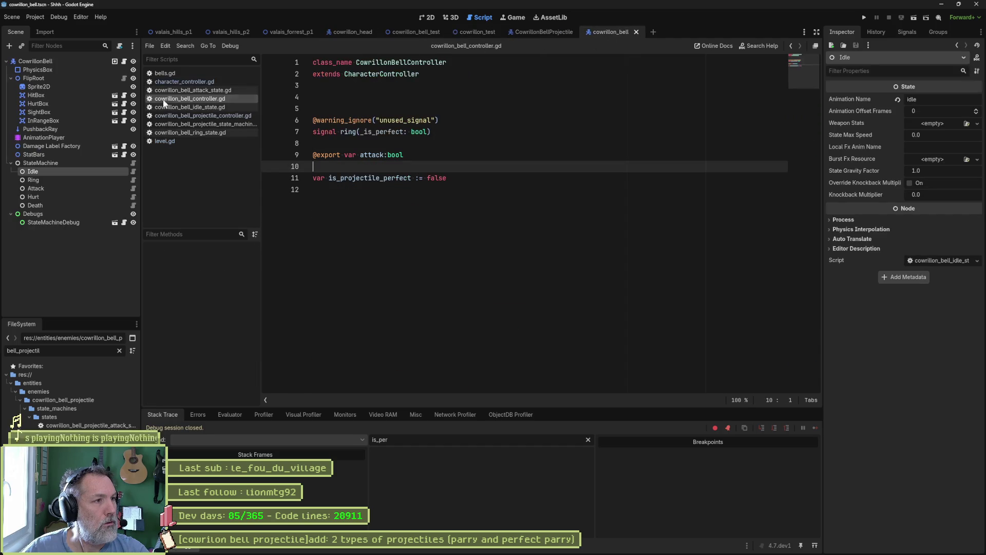
{"action": "left_click", "coordinate": [114, 96]}
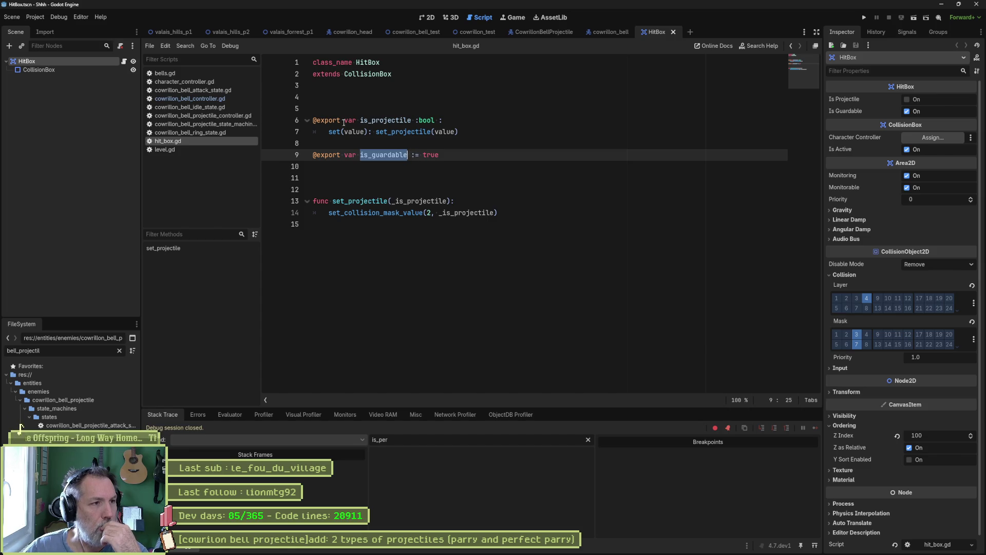
{"action": "left_click", "coordinate": [182, 81]}
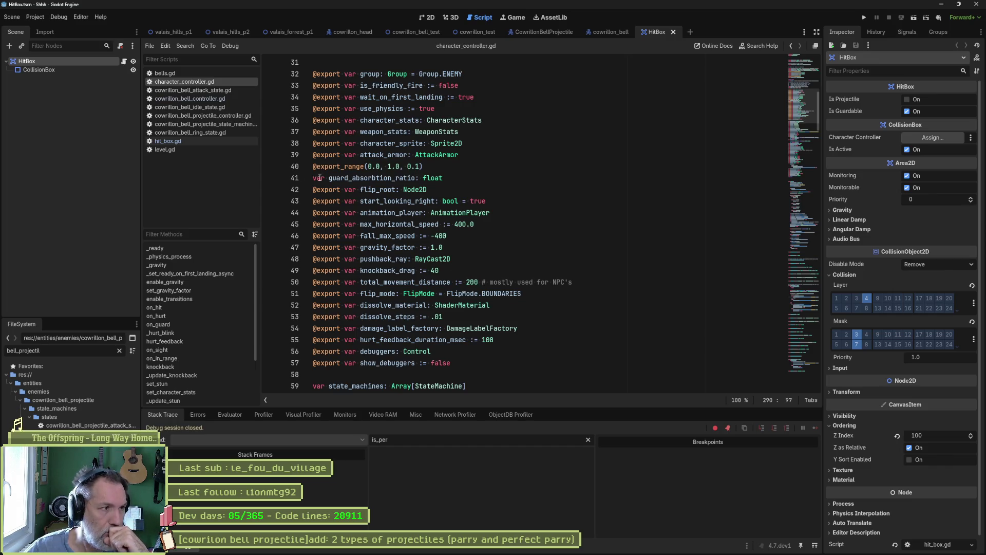
{"action": "left_click", "coordinate": [122, 62]}
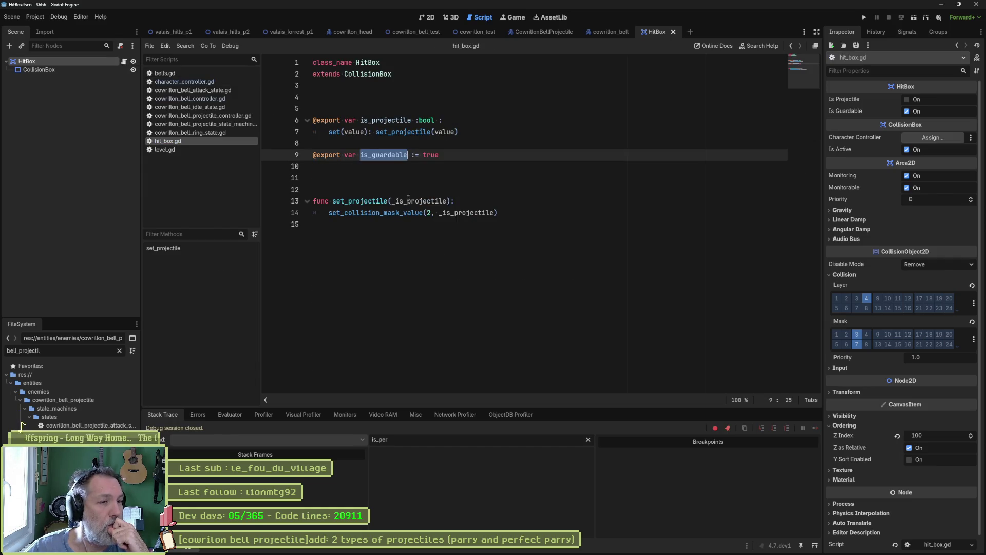
{"action": "left_click", "coordinate": [520, 300]}
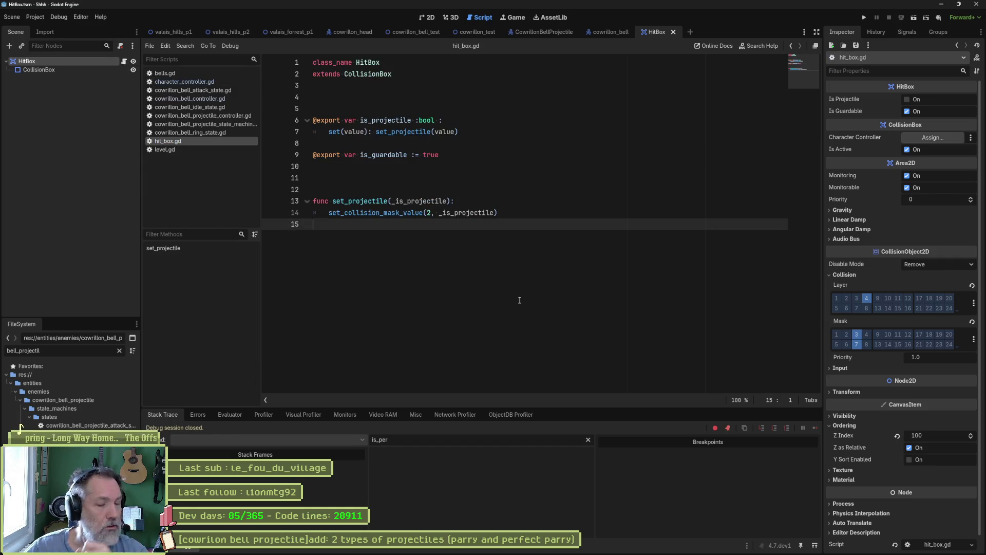
{"action": "key", "text": "shift+alt+o"}
{"action": "type", "text": "guard"}
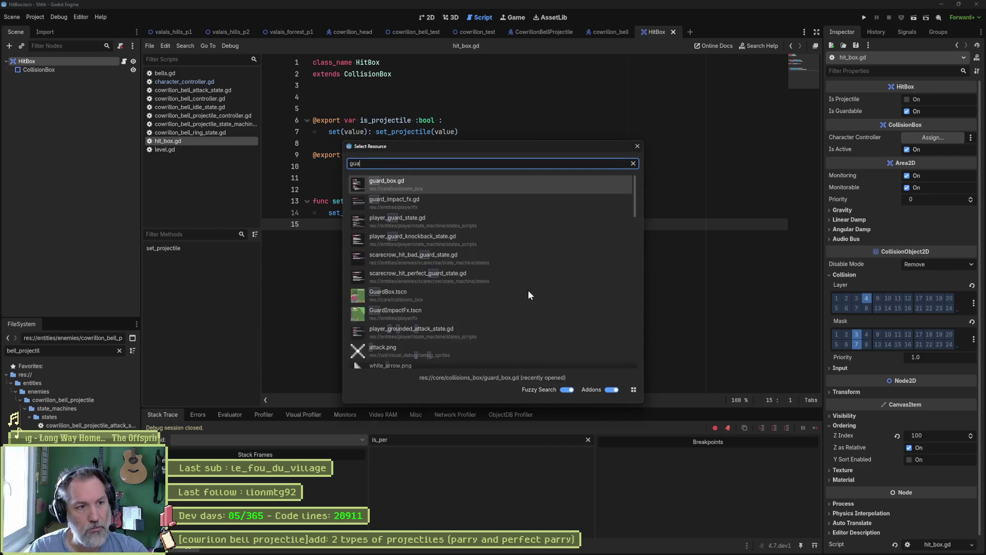
{"action": "key", "text": "Return"}
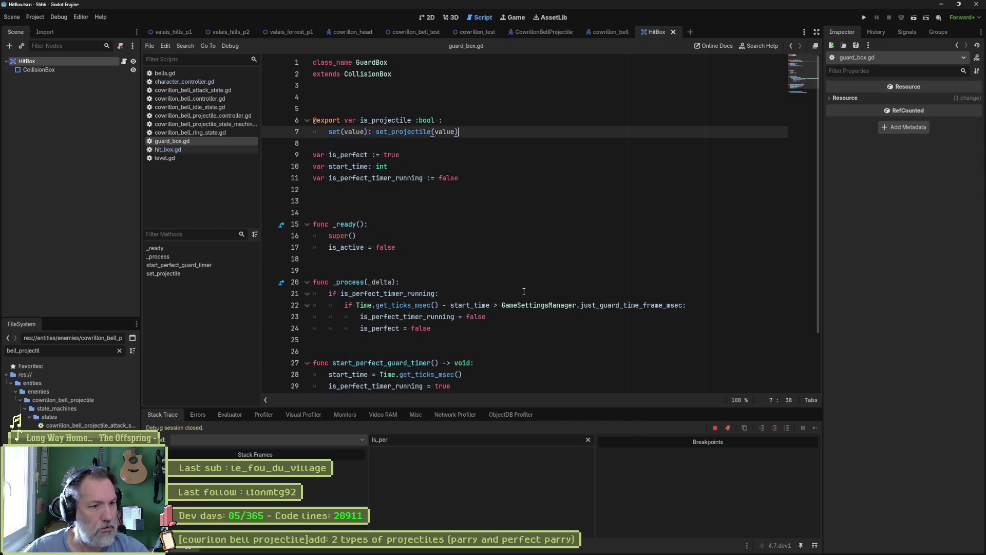
{"action": "scroll", "coordinate": [524, 291], "scroll_direction": "down", "scroll_amount": 2}
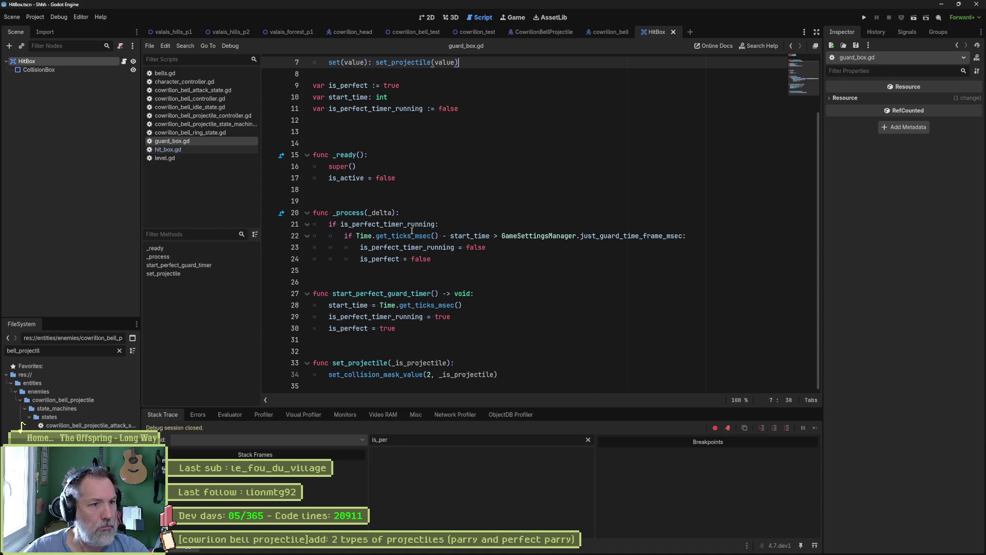
{"action": "double_click", "coordinate": [364, 214]}
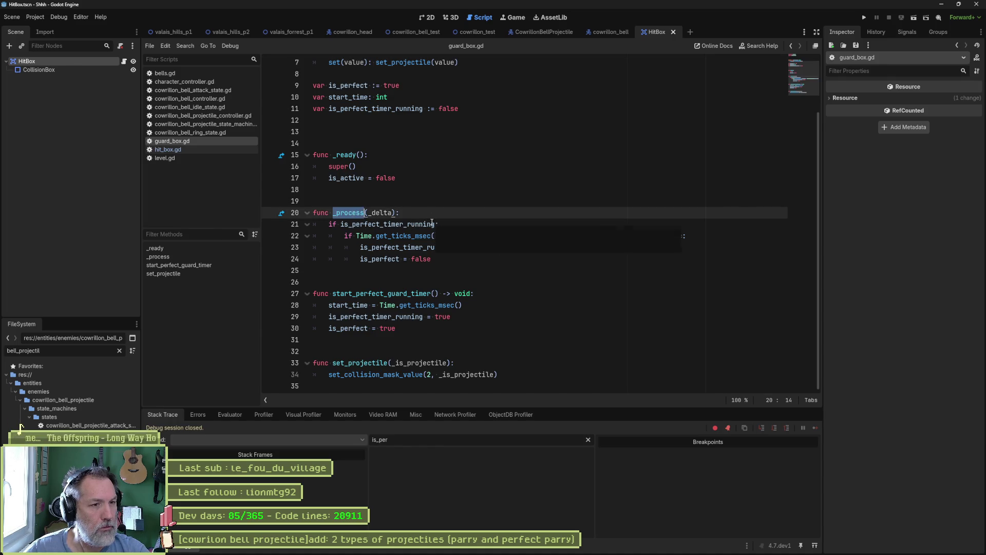
{"action": "left_click", "coordinate": [460, 261]}
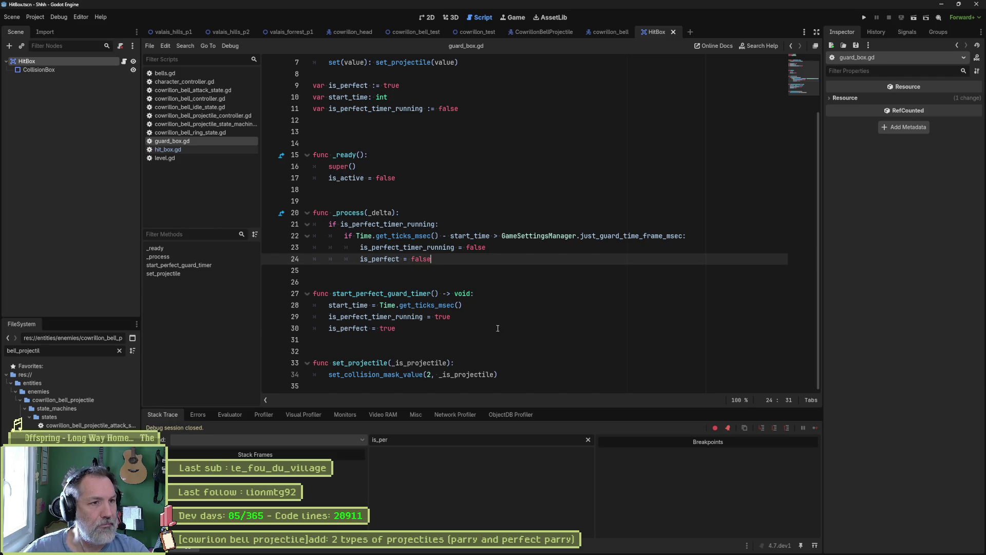
{"action": "scroll", "coordinate": [500, 322], "scroll_direction": "up", "scroll_amount": 2}
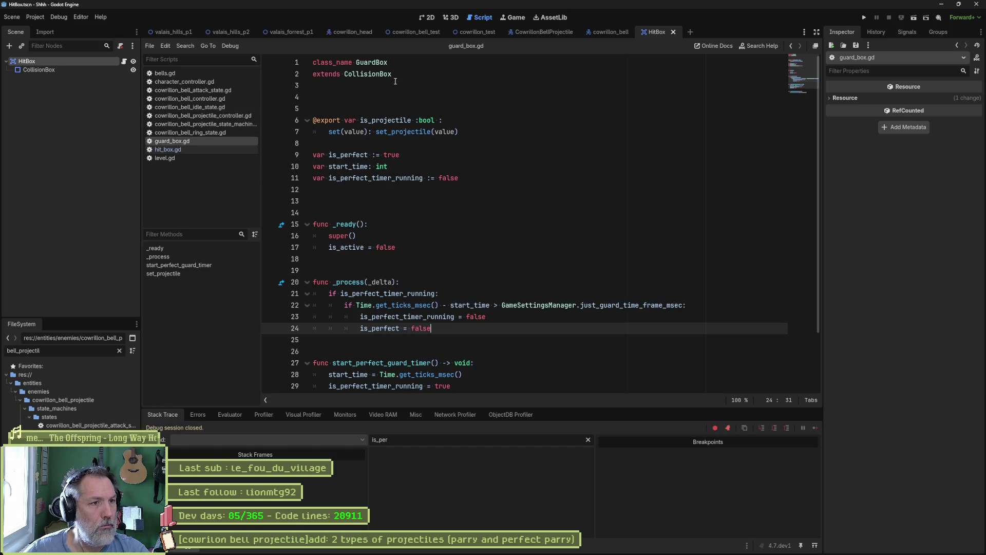
Trace CollisionBox's guard signal emit, then locate on_guard's hit_box.is_guardable check in character_controller.gd.
{"action": "left_click", "coordinate": [376, 75], "text": "ctrl"}
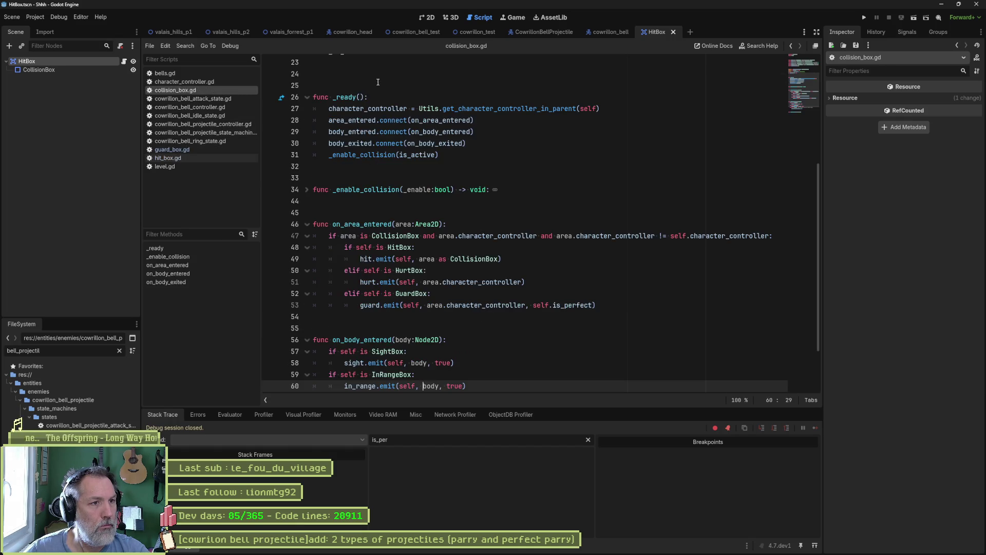
{"action": "left_click", "coordinate": [190, 274]}
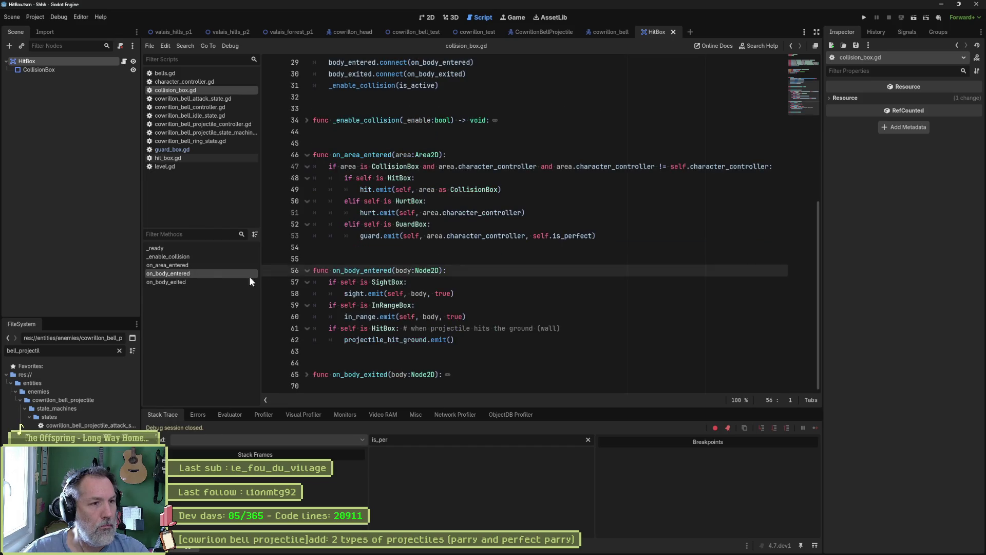
{"action": "left_click", "coordinate": [412, 236]}
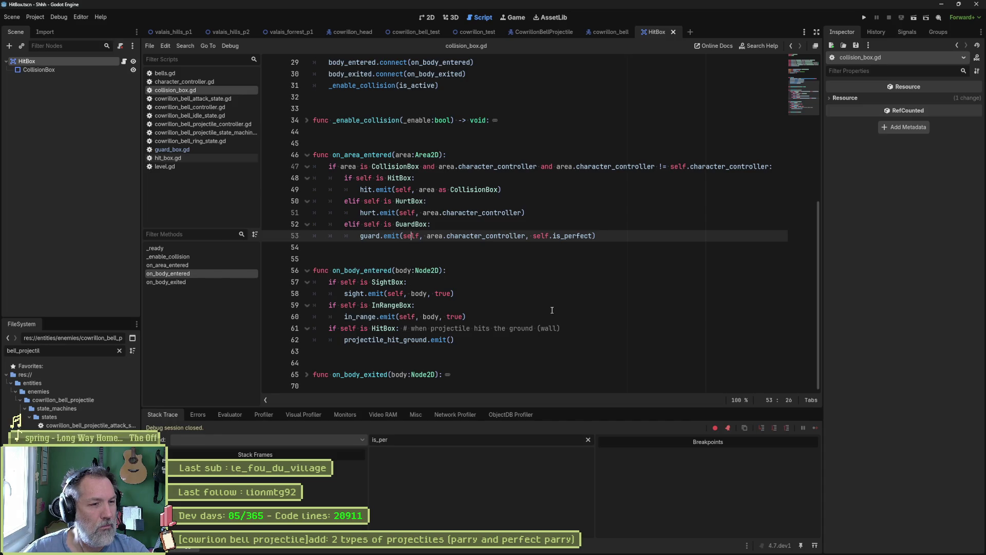
{"action": "left_click_drag", "start_coordinate": [597, 237], "coordinate": [361, 236]}
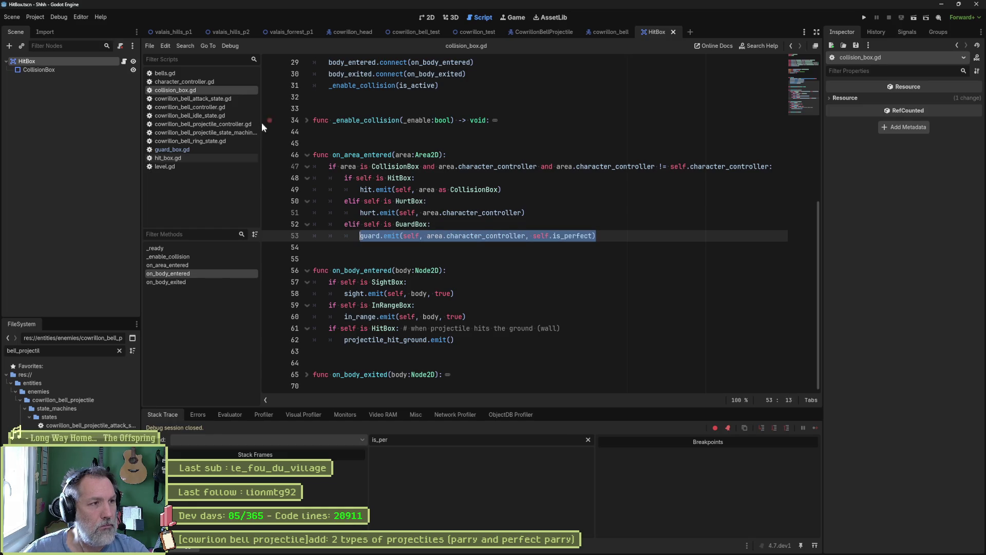
{"action": "left_click", "coordinate": [194, 82]}
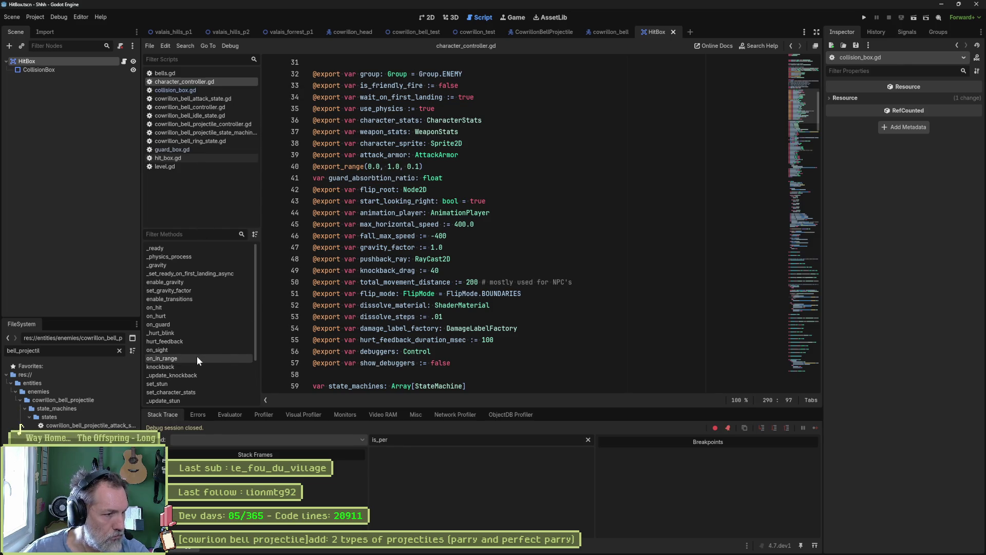
{"action": "left_click", "coordinate": [175, 325]}
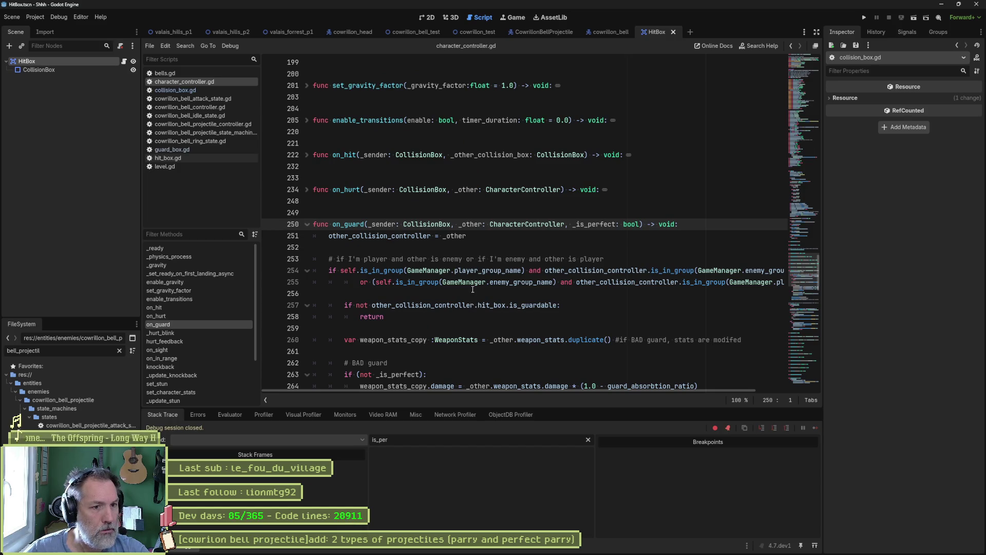
{"action": "left_click_drag", "start_coordinate": [560, 305], "coordinate": [344, 305]}
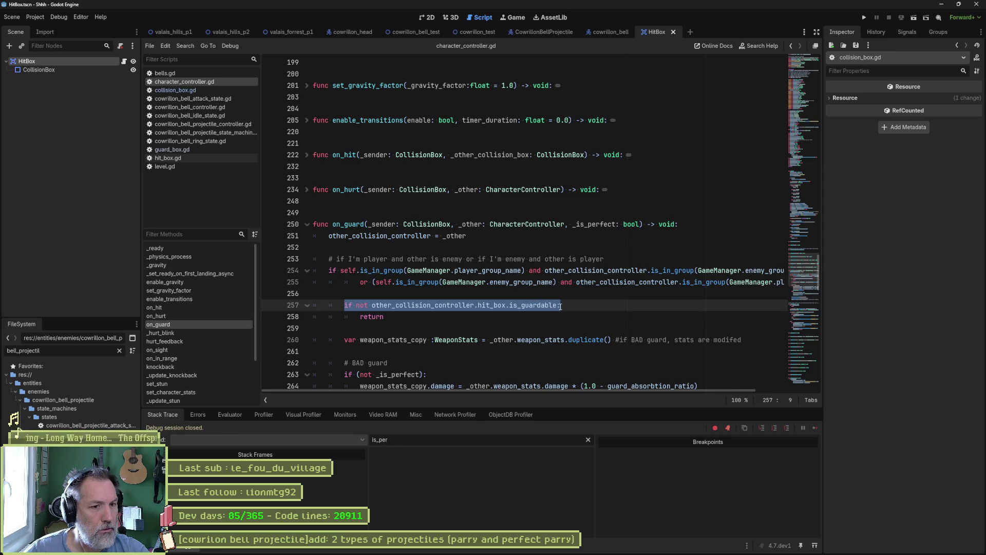
Insert a print_debug(self, ...) line inside on_guard's unguardable branch, copying the other_collision_controller name.
{"action": "left_click", "coordinate": [642, 303]}
{"action": "key", "text": "Return"}
{"action": "type", "text": "print_debug()"}
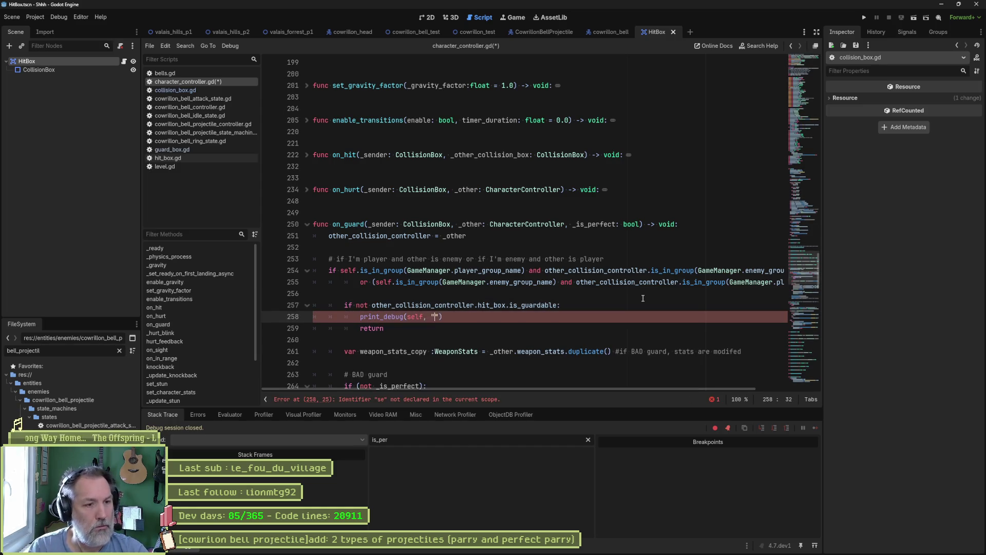
{"action": "type", "text": "self, \""}
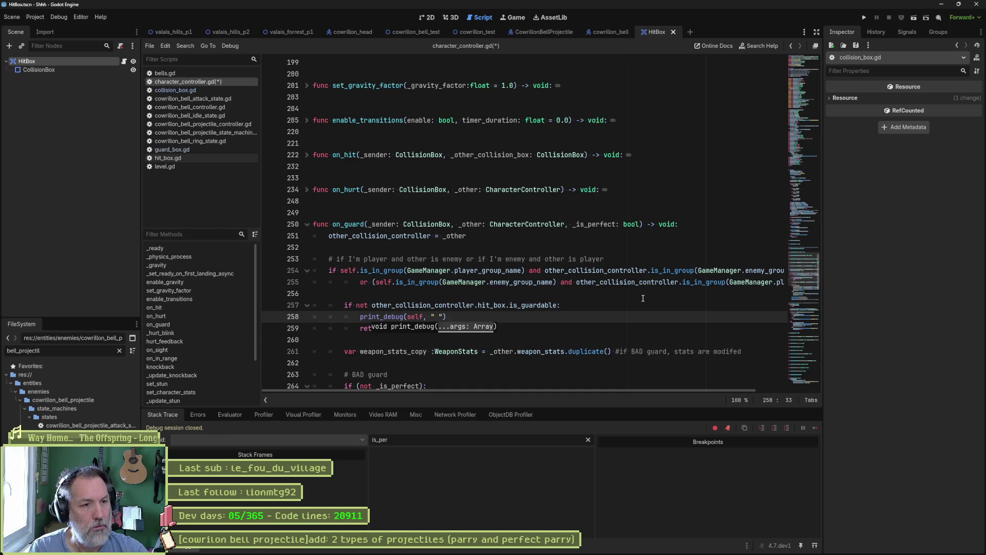
{"action": "key", "text": "ctrl+shift+Left"}
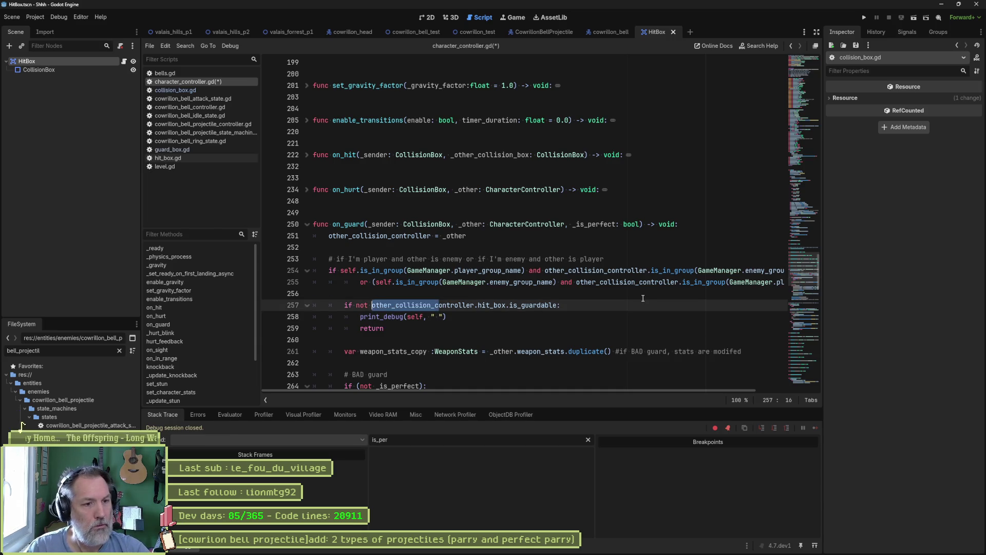
{"action": "key", "text": "Left"}
{"action": "key", "text": "Left"}
{"action": "key", "text": "Left"}
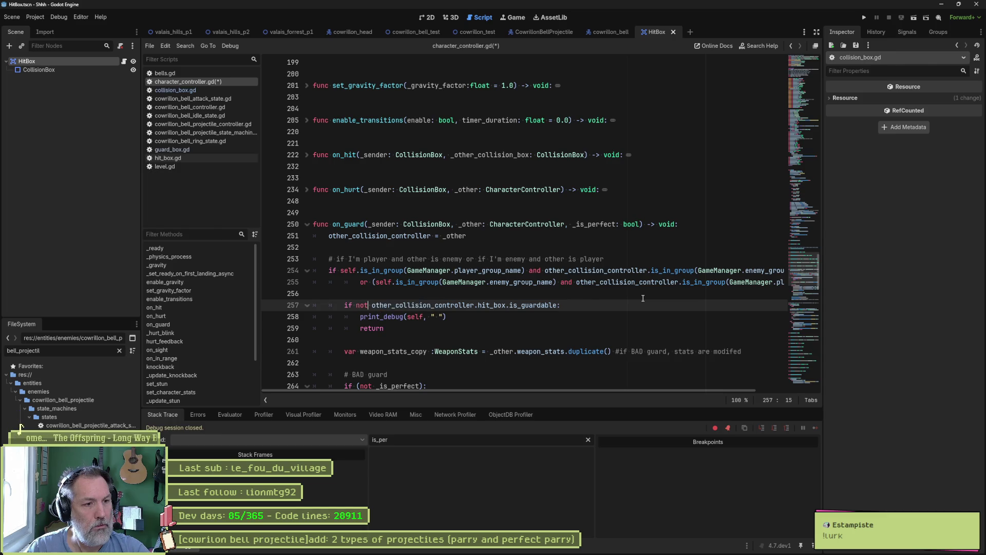
{"action": "key", "text": "Right"}
{"action": "key", "text": "Right"}
{"action": "key", "text": "Right"}
{"action": "key", "text": "ctrl+shift+Right"}
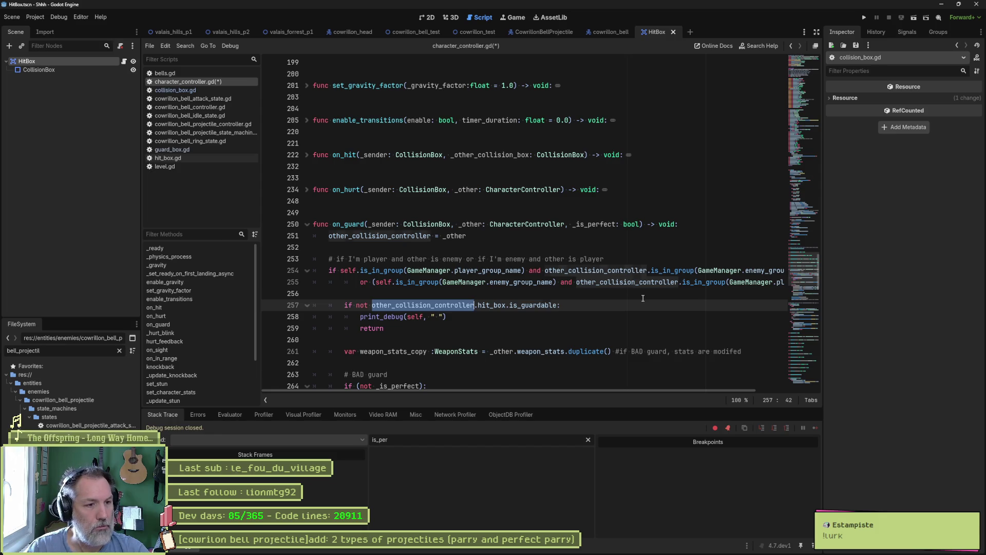
Complete the print with other_collision_controller.name and " unguardable", then save character_controller.gd.
{"action": "key", "text": "Down"}
{"action": "key", "text": "Down"}
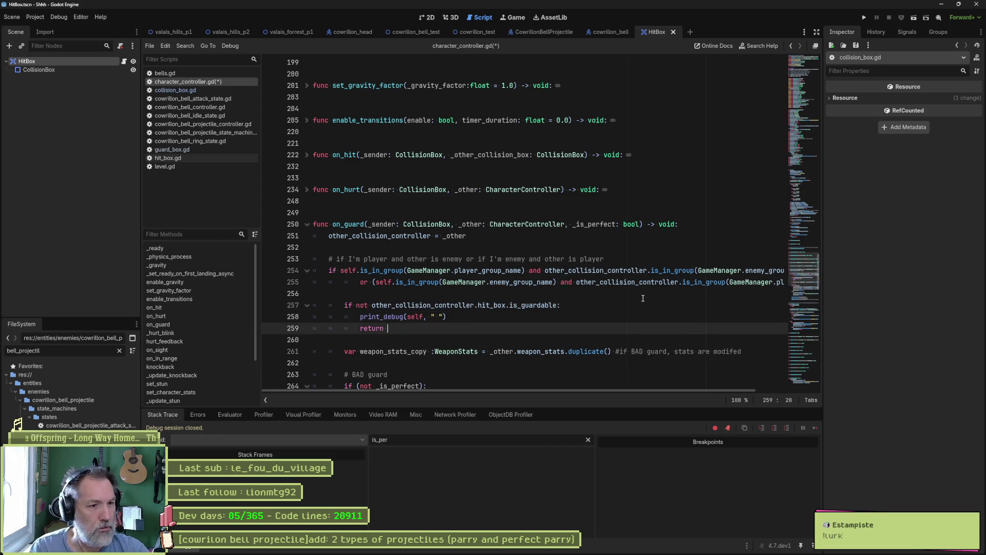
{"action": "key", "text": "Up"}
{"action": "key", "text": "Right"}
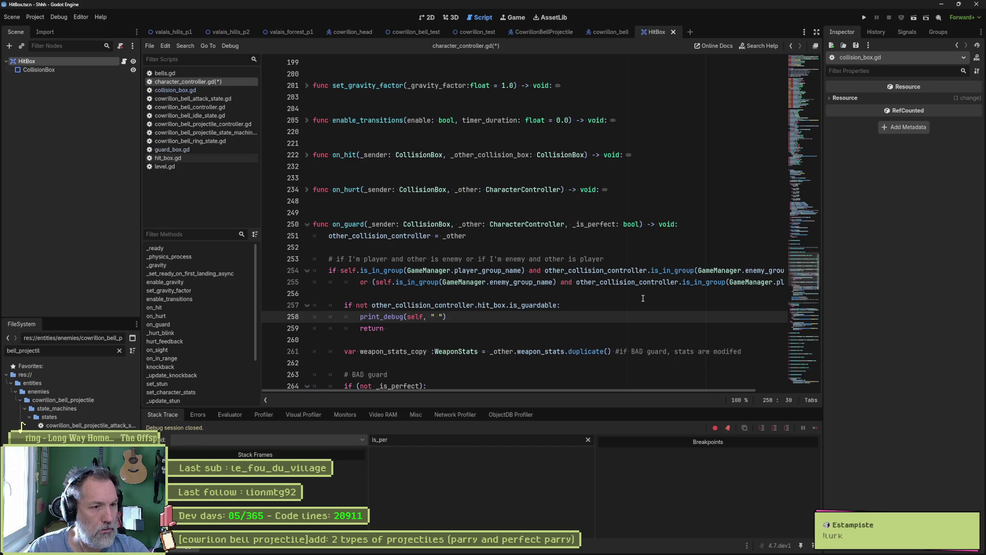
{"action": "type", "text": "other_collision_controller.nam"}
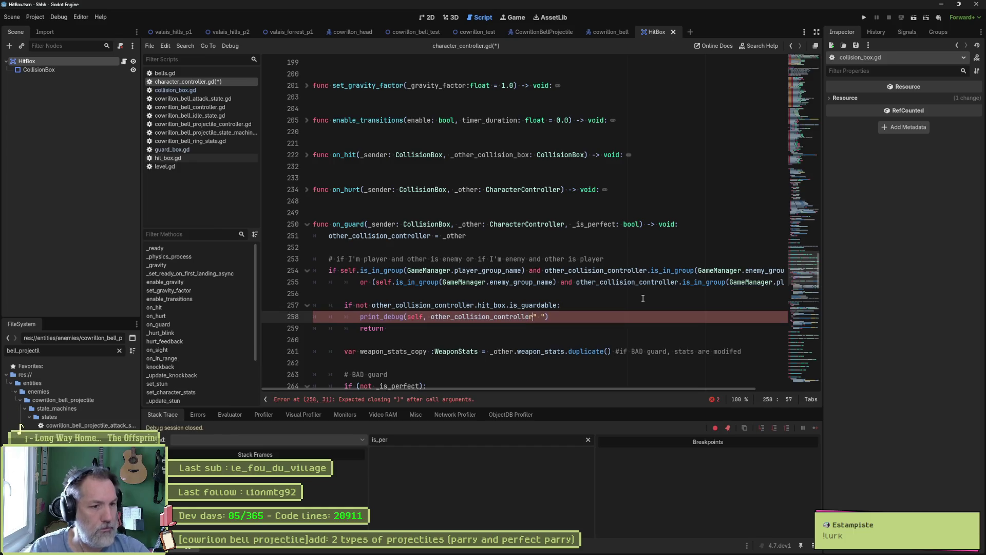
{"action": "type", "text": "e,"}
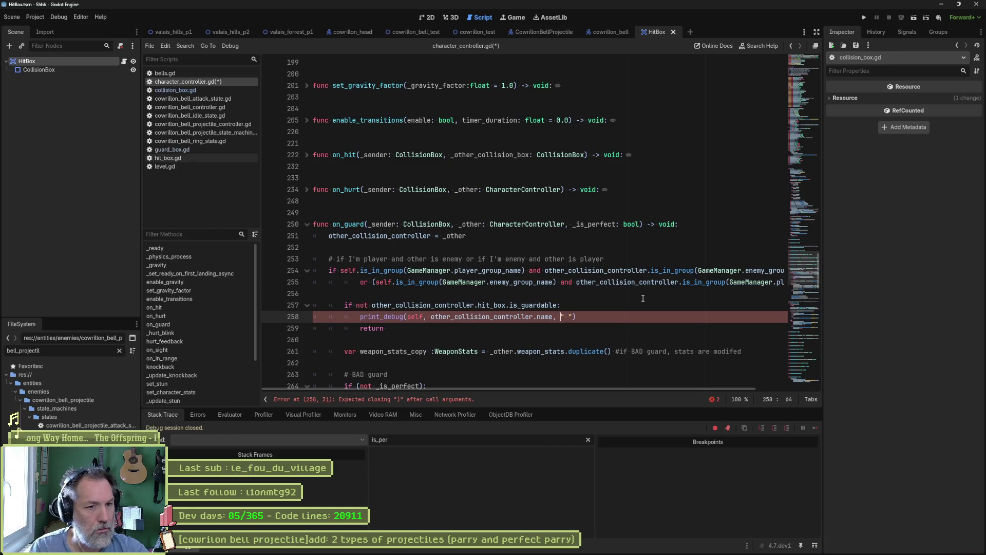
{"action": "key", "text": "Right"}
{"action": "key", "text": "Right"}
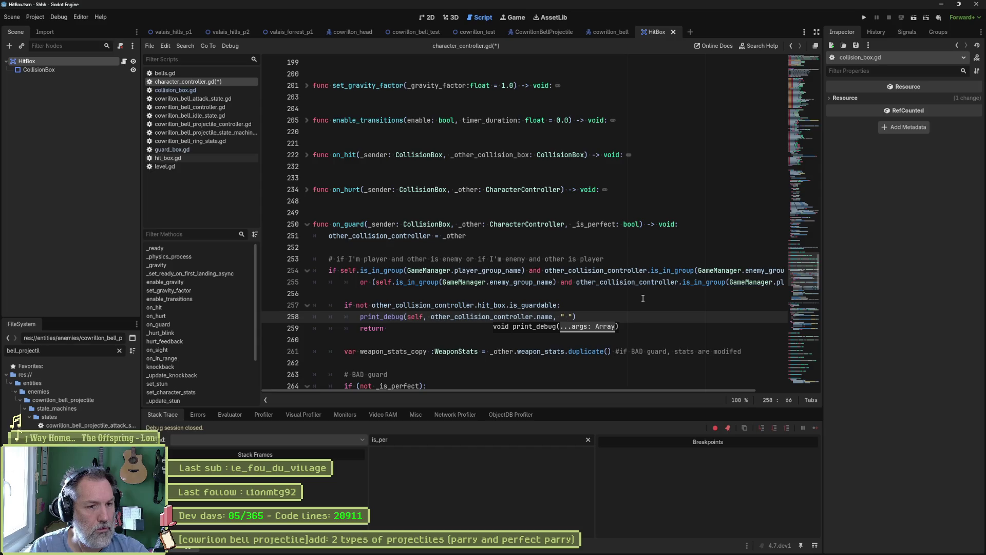
{"action": "type", "text": "unguardable"}
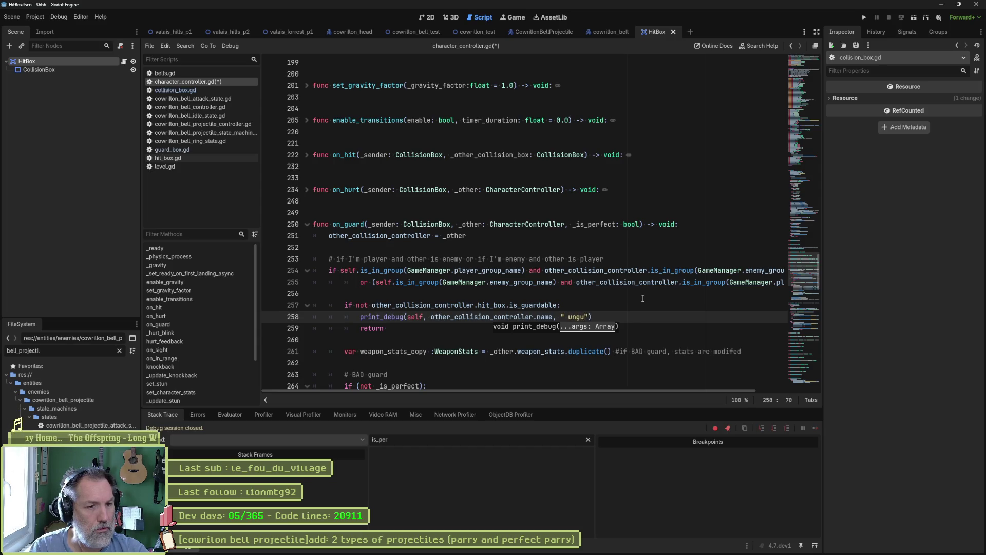
{"action": "key", "text": "ctrl+s"}
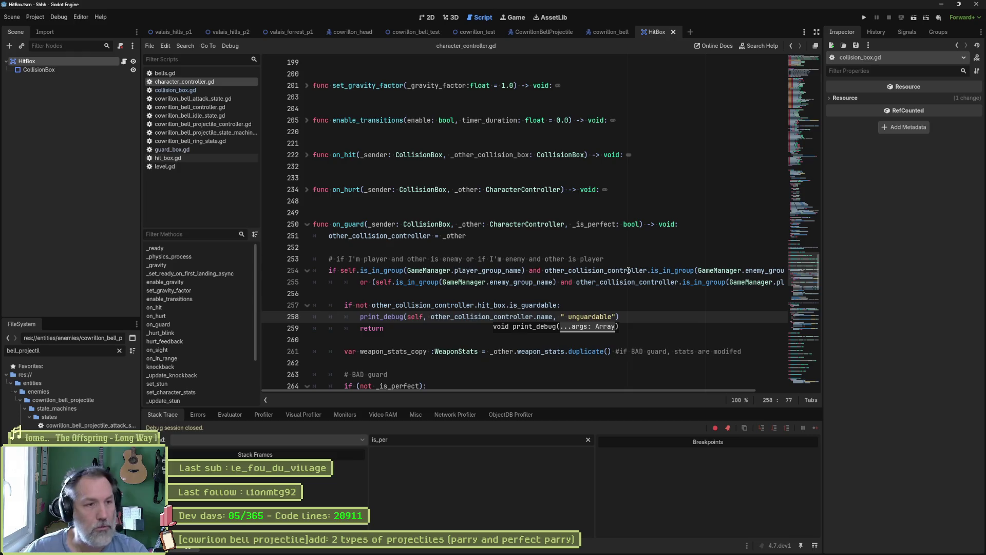
{"action": "left_click", "coordinate": [473, 32]}
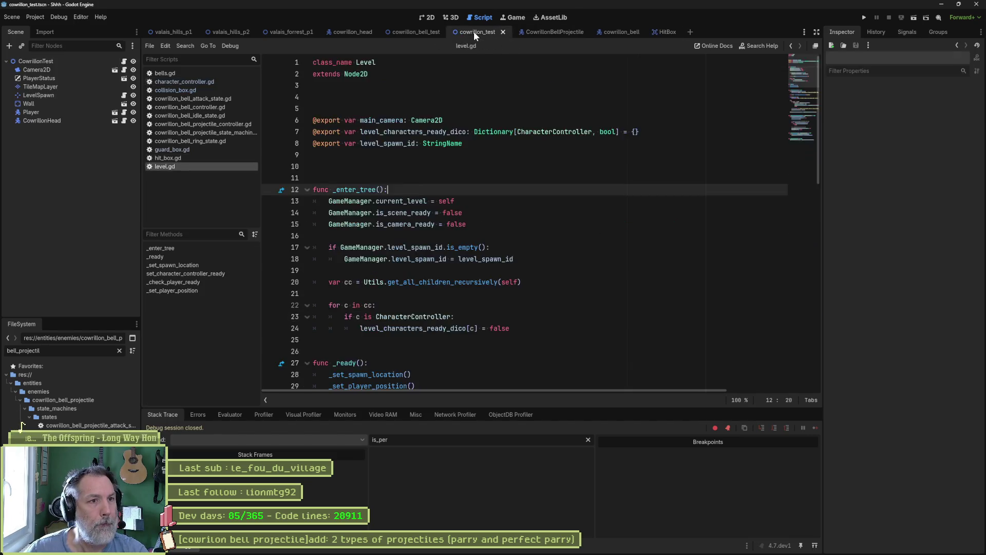
Briefly test-run cowrillon_test, then bring up the bell controller and bell attack state scripts.
{"action": "key", "text": "F6"}
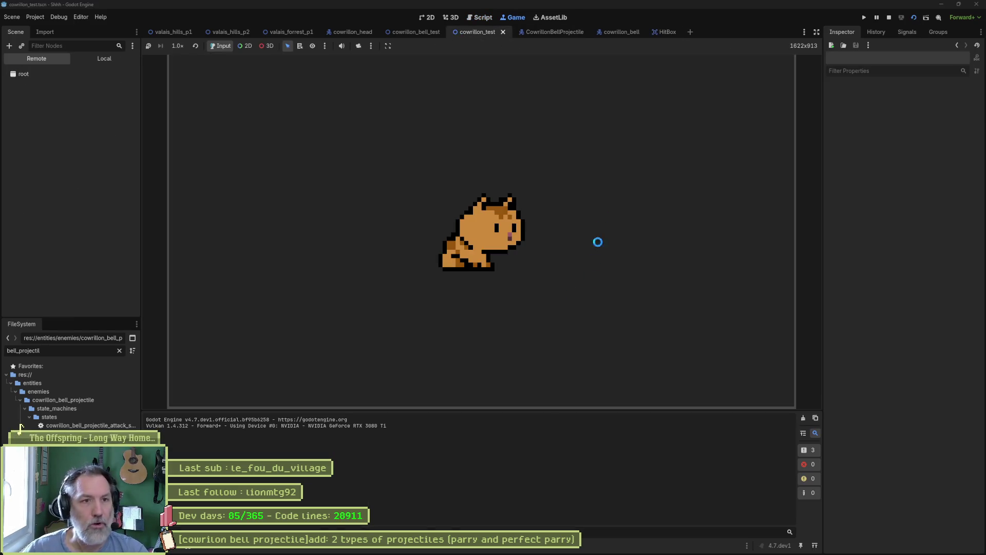
{"action": "key", "text": "F8"}
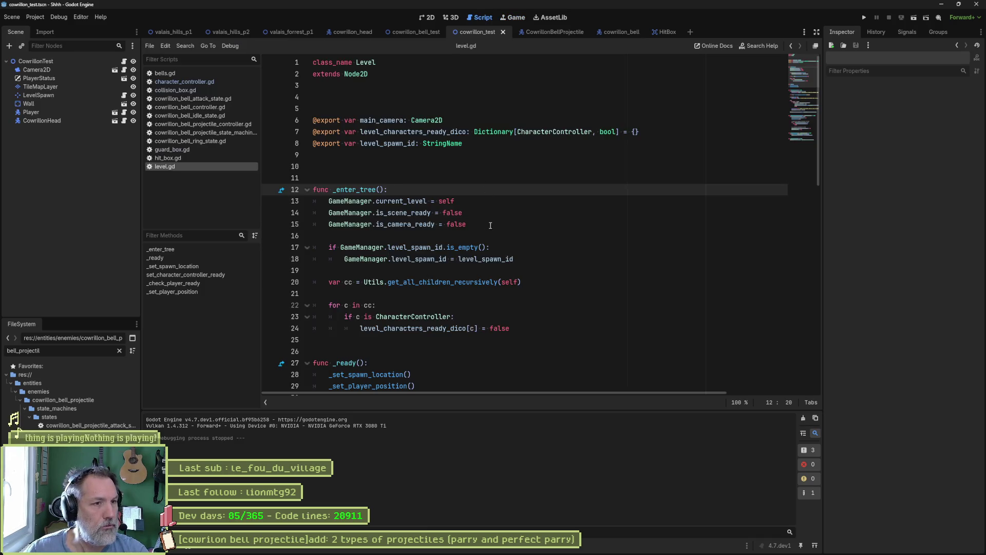
{"action": "left_click", "coordinate": [222, 106]}
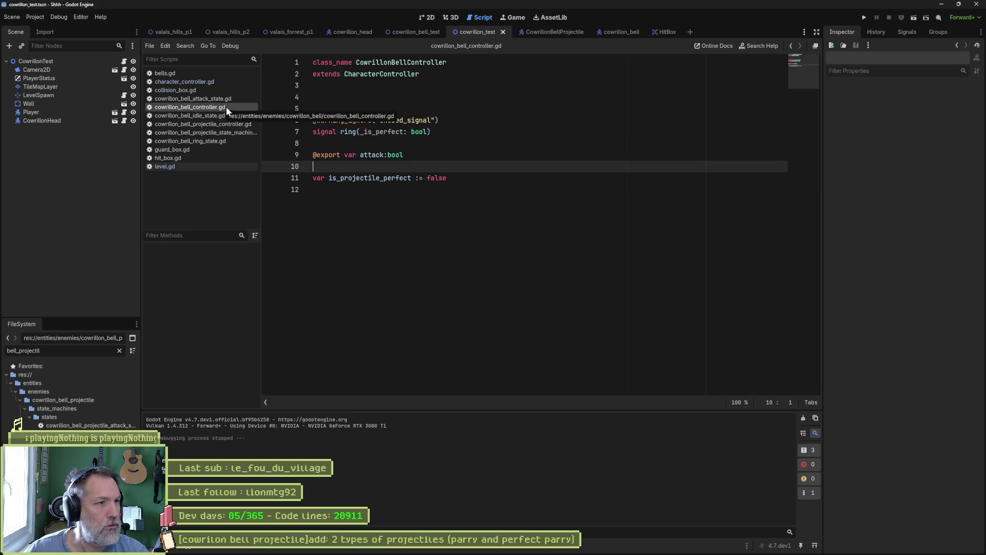
{"action": "left_click", "coordinate": [226, 96]}
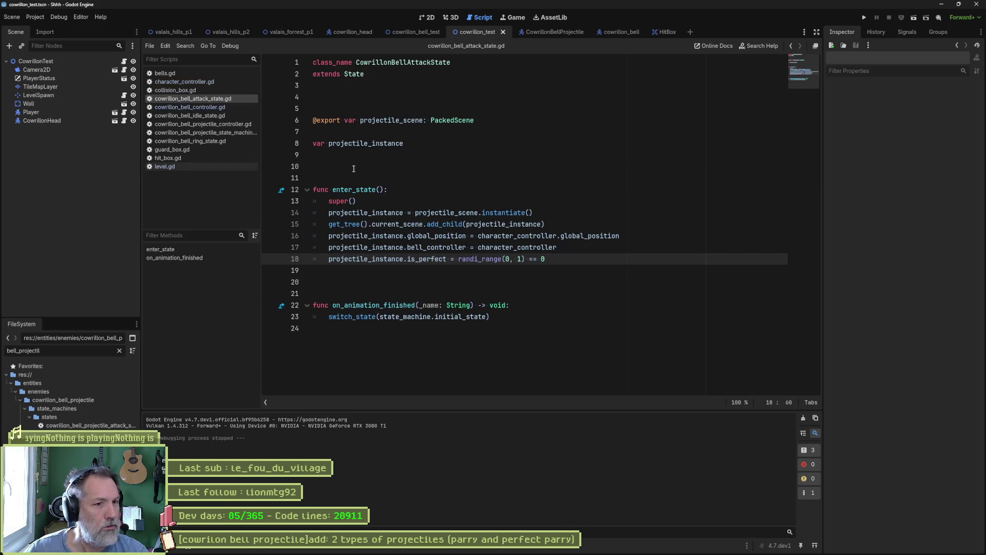
Add line 19 forcing projectile_instance.is_perfect = true, save, and test-run the scene.
{"action": "key", "text": "ctrl+shift+d"}
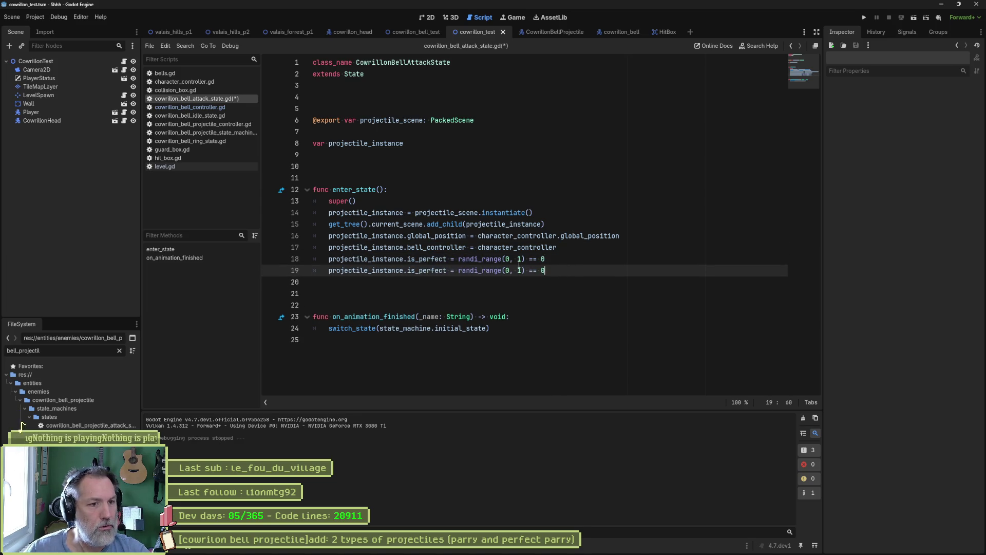
{"action": "left_click_drag", "start_coordinate": [460, 269], "coordinate": [548, 267]}
{"action": "type", "text": "true"}
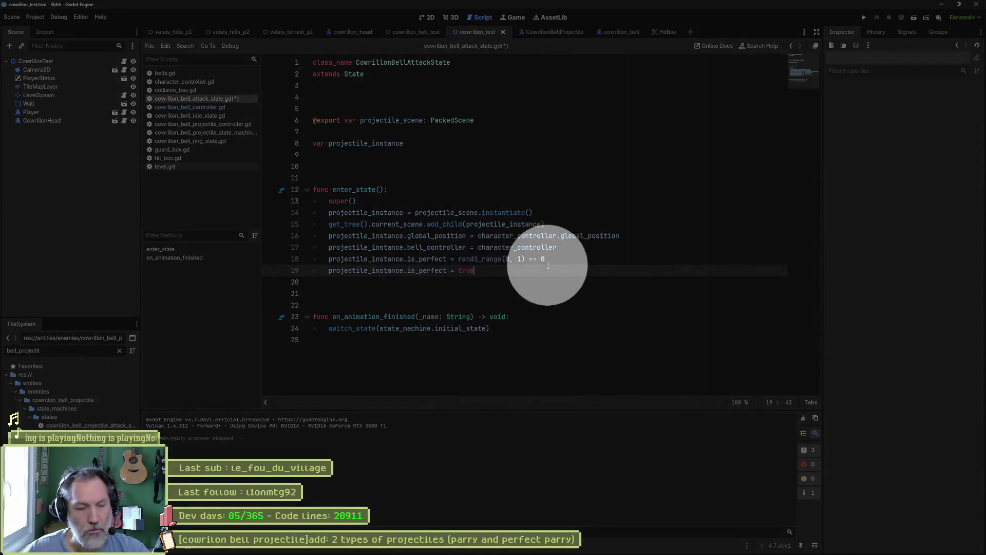
{"action": "key", "text": "ctrl+s"}
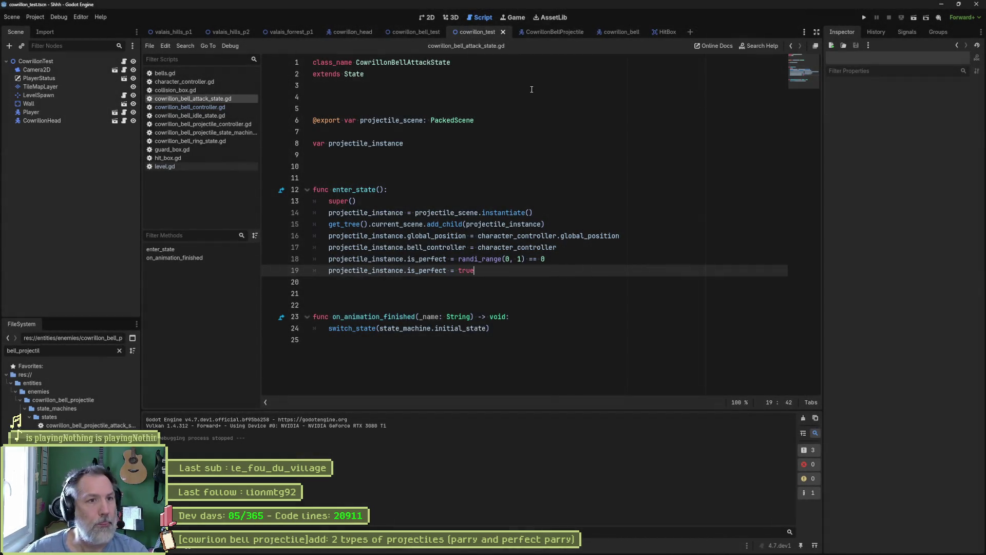
{"action": "key", "text": "F6"}
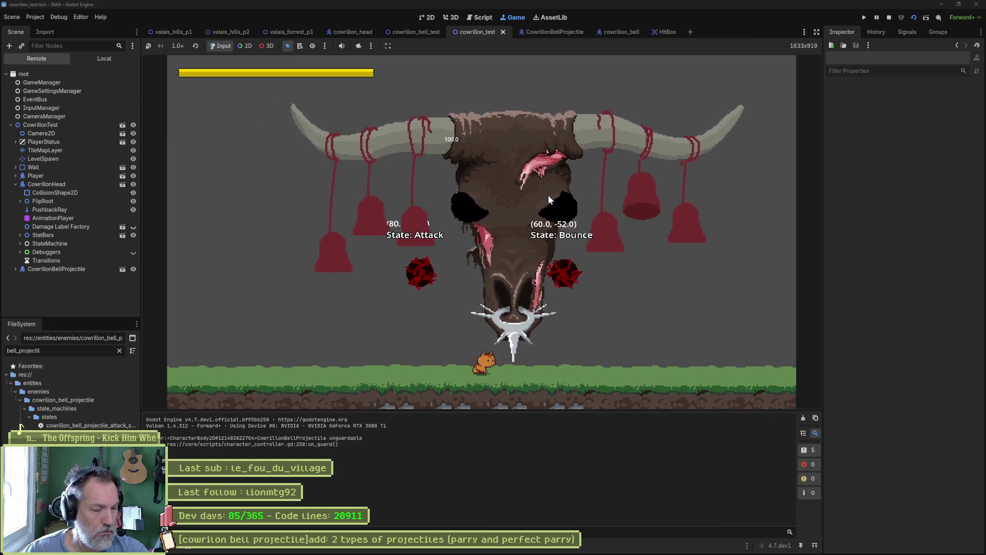
{"action": "key", "text": "F8"}
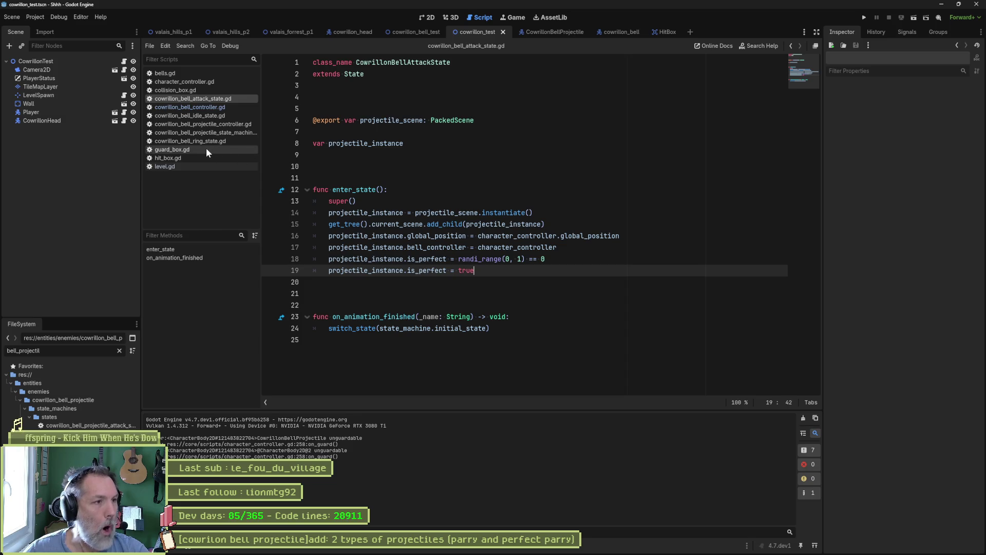
Inspect the unguardable return check in character_controller.gd.
{"action": "left_click", "coordinate": [206, 82]}
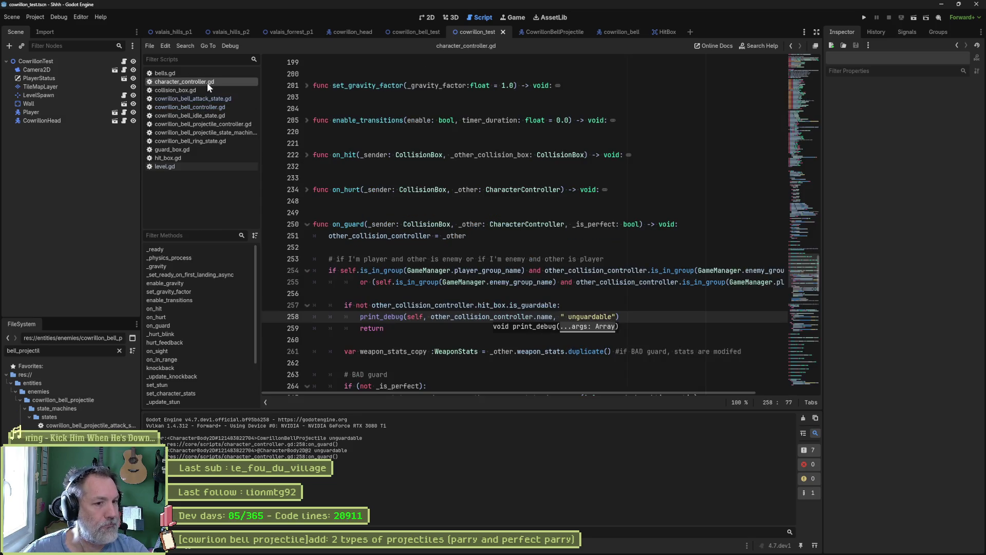
{"action": "double_click", "coordinate": [371, 328]}
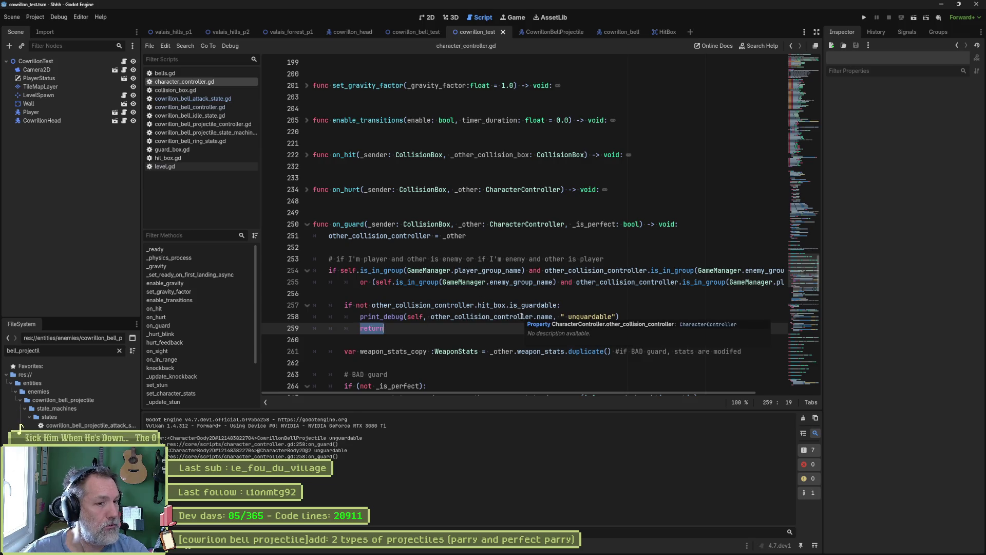
{"action": "scroll", "coordinate": [521, 317], "scroll_direction": "down", "scroll_amount": 10}
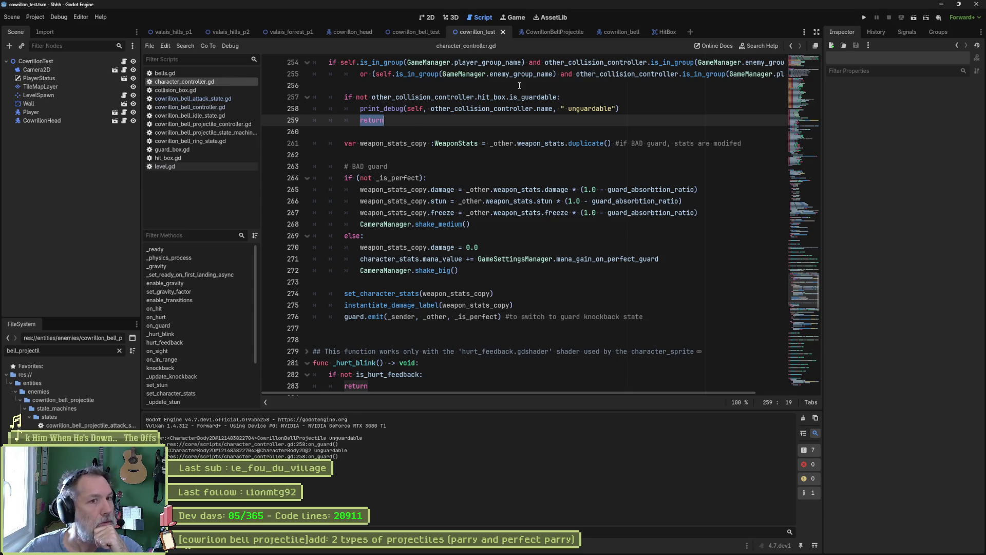
In the CowrillonBellProjectile Attack state script, breakpoint line 33 inside on_hit_guard.
{"action": "left_click", "coordinate": [565, 33]}
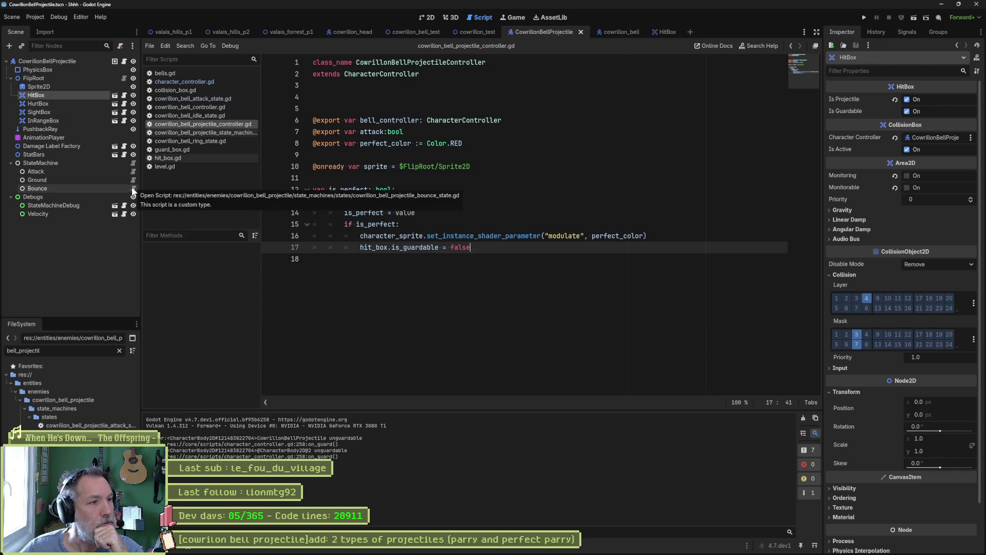
{"action": "left_click", "coordinate": [133, 171]}
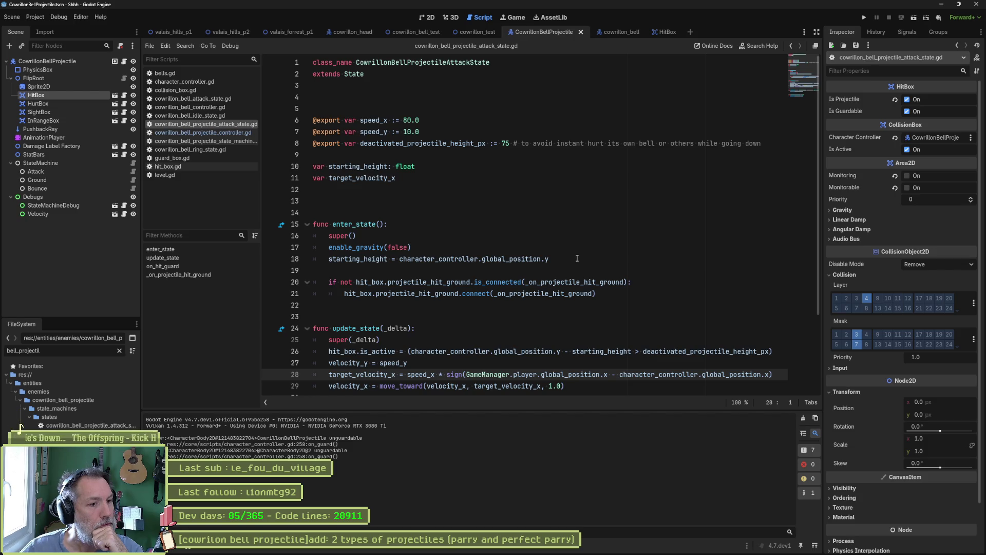
{"action": "scroll", "coordinate": [577, 258], "scroll_direction": "down", "scroll_amount": 2}
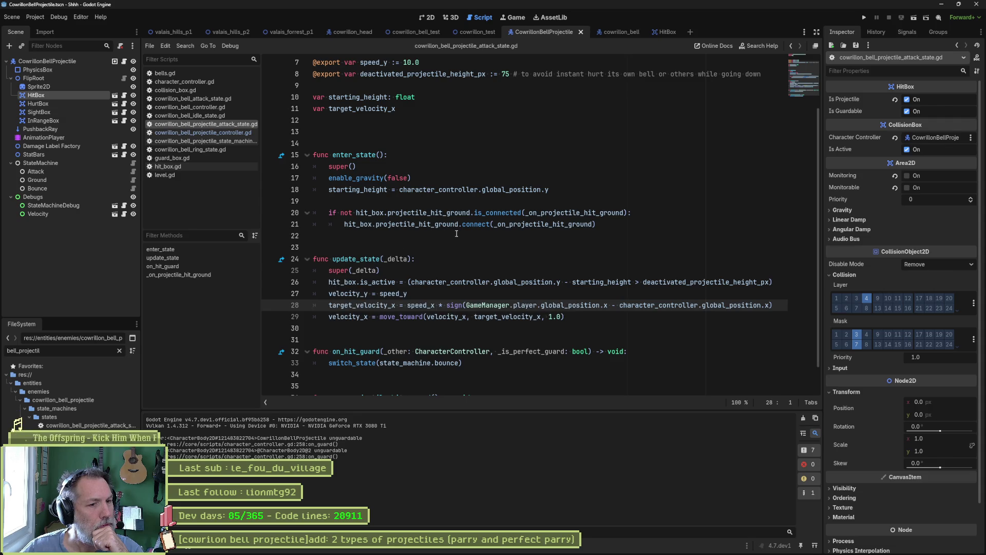
{"action": "scroll", "coordinate": [456, 234], "scroll_direction": "down", "scroll_amount": 1}
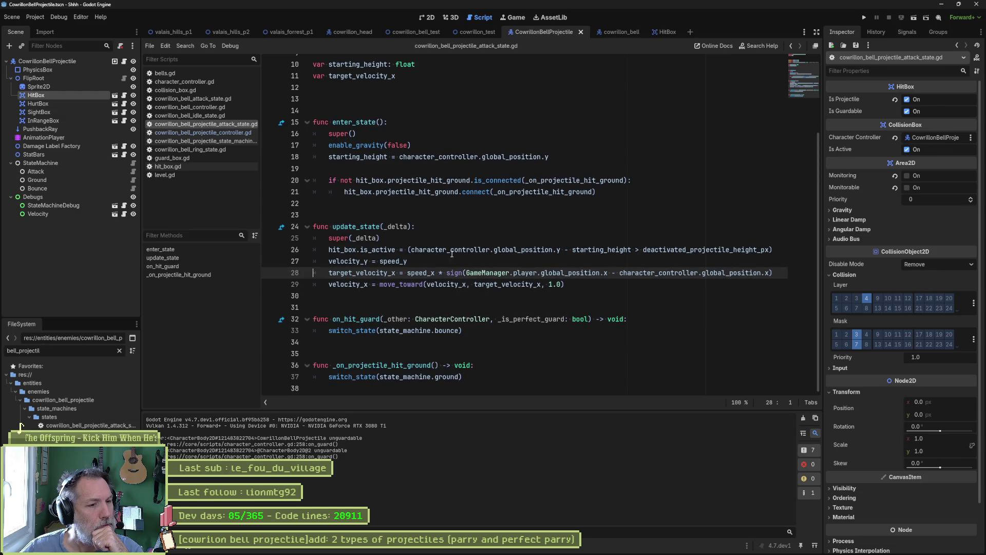
{"action": "double_click", "coordinate": [367, 320]}
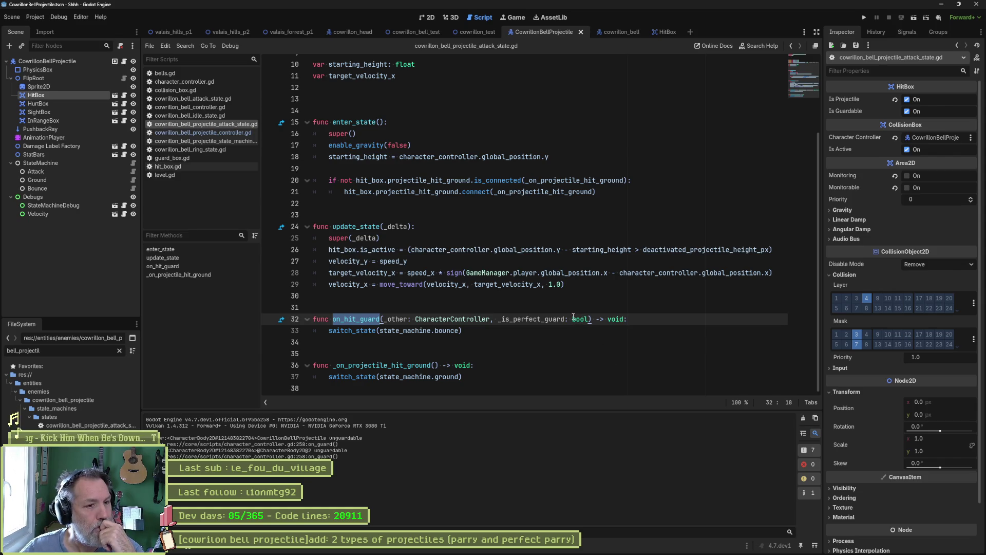
{"action": "mouse_move", "coordinate": [573, 317]}
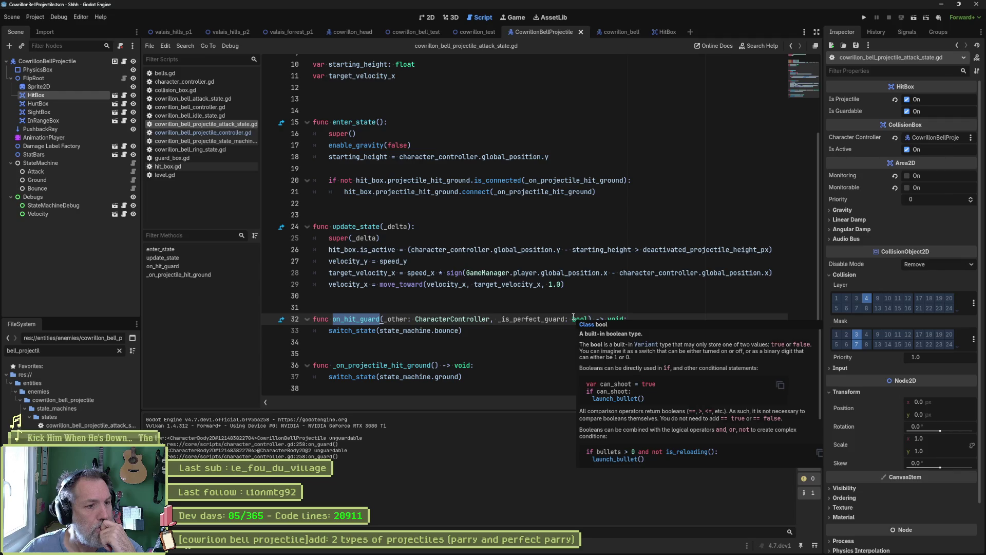
{"action": "left_click", "coordinate": [269, 331]}
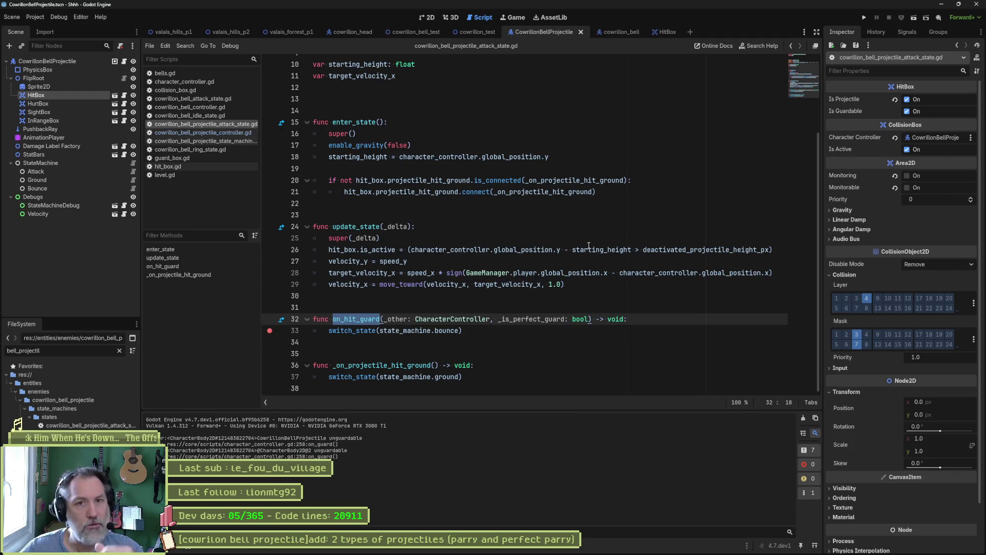
Run the cowrillon_test scene, relaunching after the errored session, and walk the cat to the bell boss.
{"action": "key", "text": "F6"}
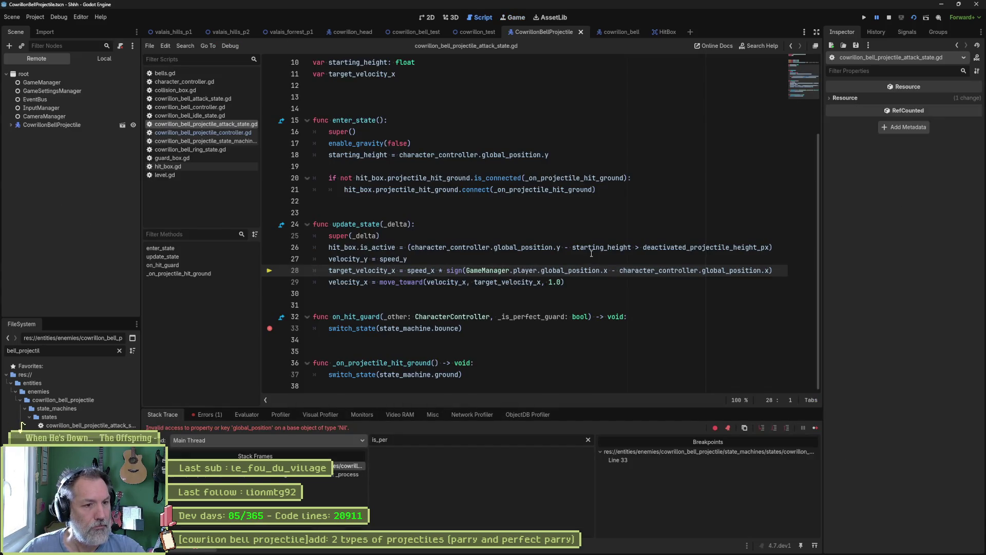
{"action": "key", "text": "F8"}
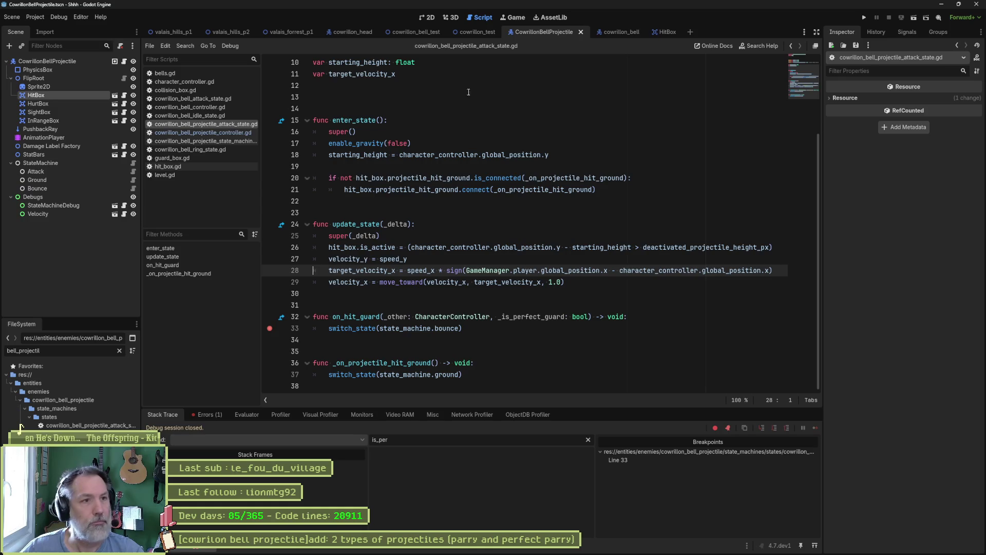
{"action": "left_click", "coordinate": [467, 36]}
{"action": "key", "text": "F6"}
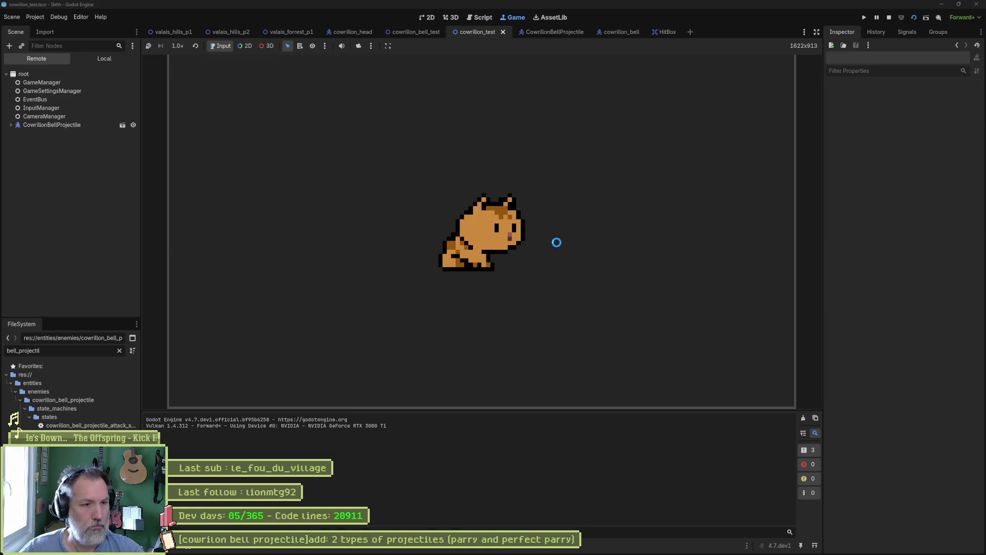
{"action": "key", "text": "Right"}
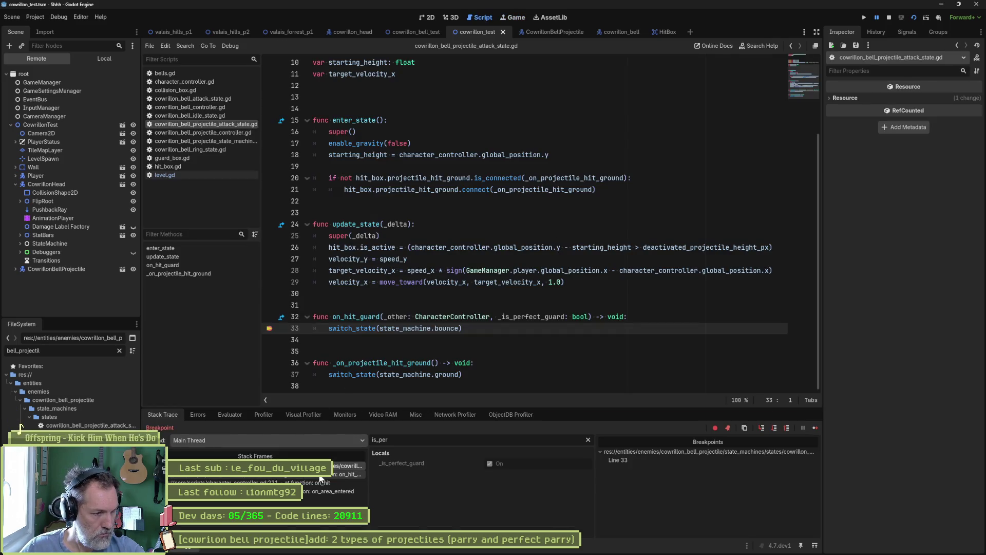
Trace the stack from on_area_entered in collision_box.gd back to on_hit, then stop debugging.
{"action": "left_click", "coordinate": [314, 490]}
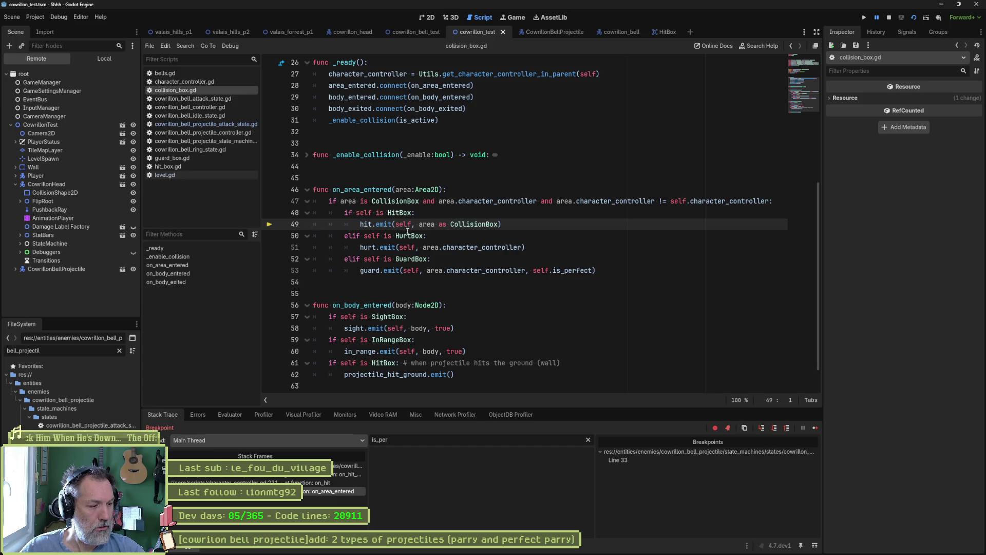
{"action": "left_click", "coordinate": [310, 482]}
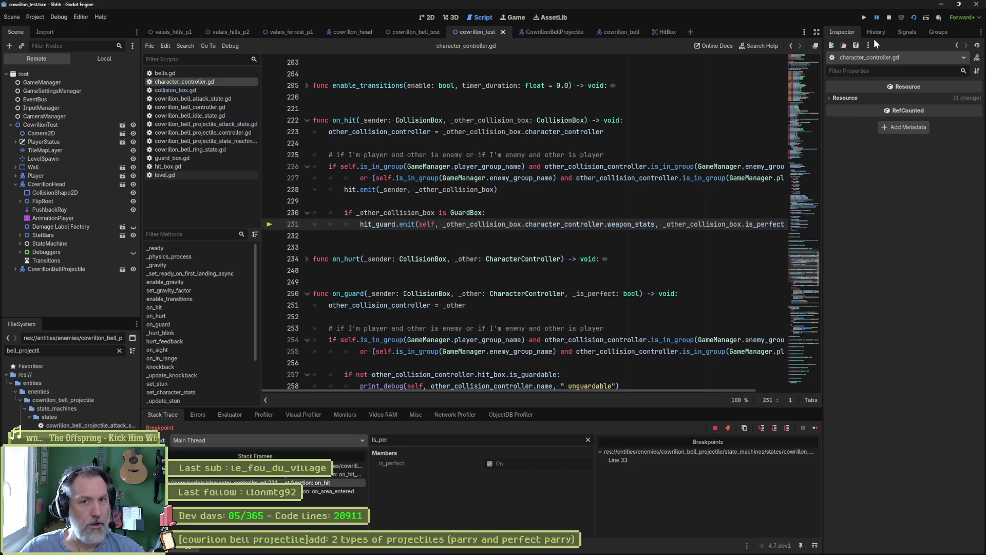
{"action": "left_click", "coordinate": [887, 18]}
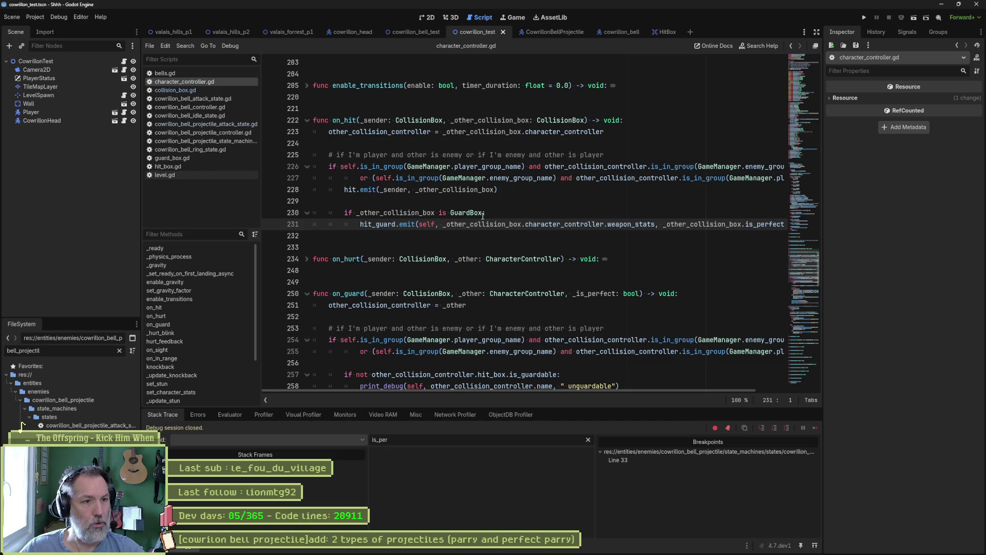
Draft a temporary gb variable casting _other_collision_box to GuardBox under line 230's check.
{"action": "left_click", "coordinate": [483, 212]}
{"action": "type", "text": "and"}
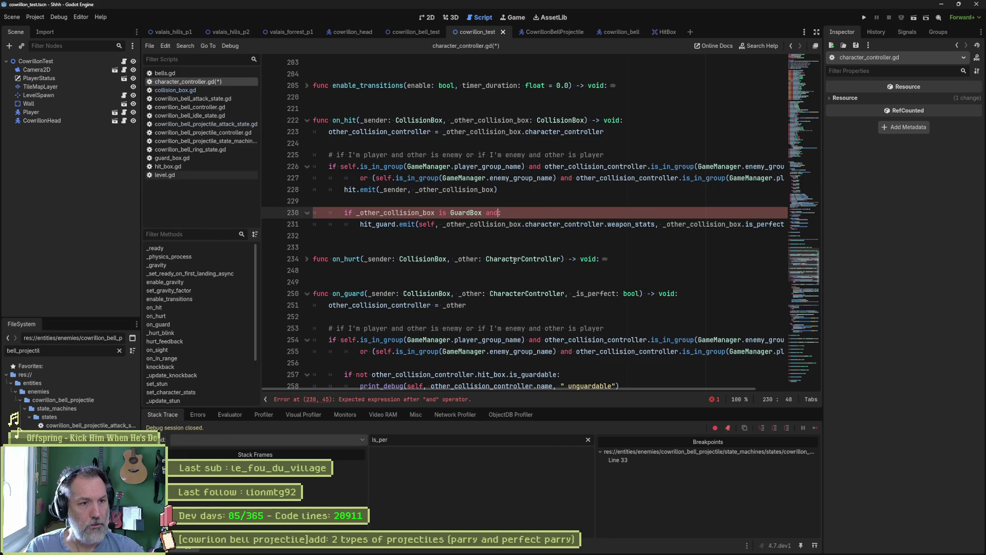
{"action": "key", "text": "BackSpace"}
{"action": "key", "text": "BackSpace"}
{"action": "key", "text": "BackSpace"}
{"action": "key", "text": "End"}
{"action": "key", "text": "Return"}
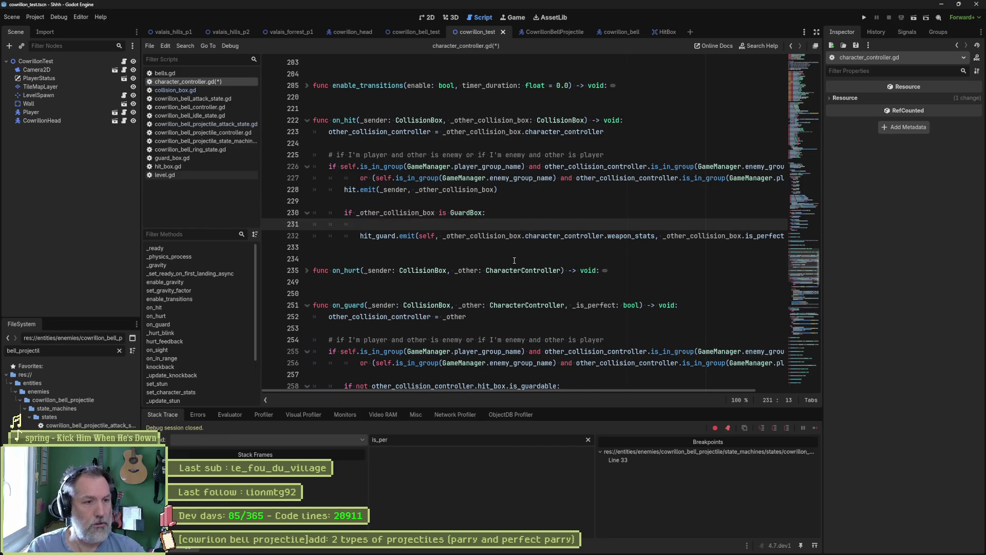
{"action": "type", "text": "var gb "}
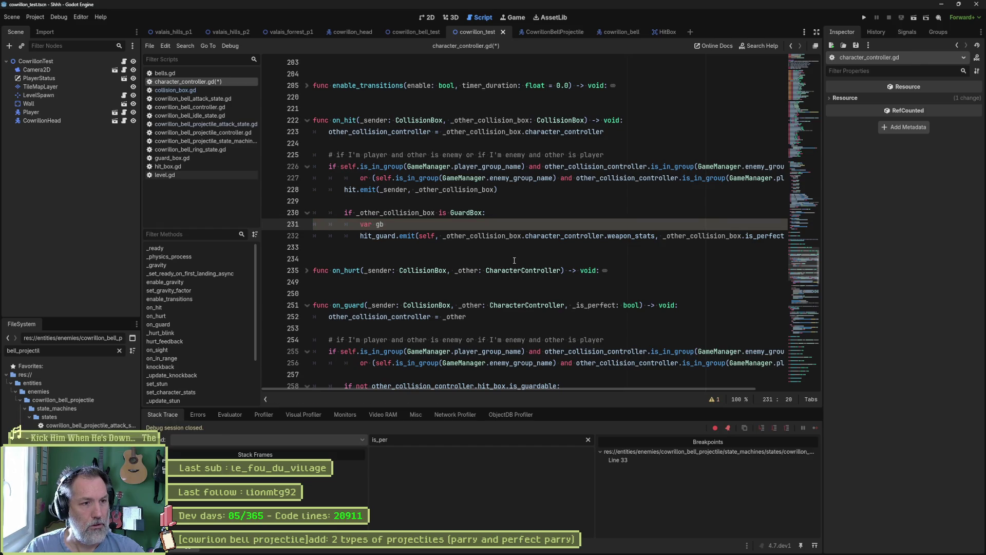
{"action": "type", "text": "= _oth"}
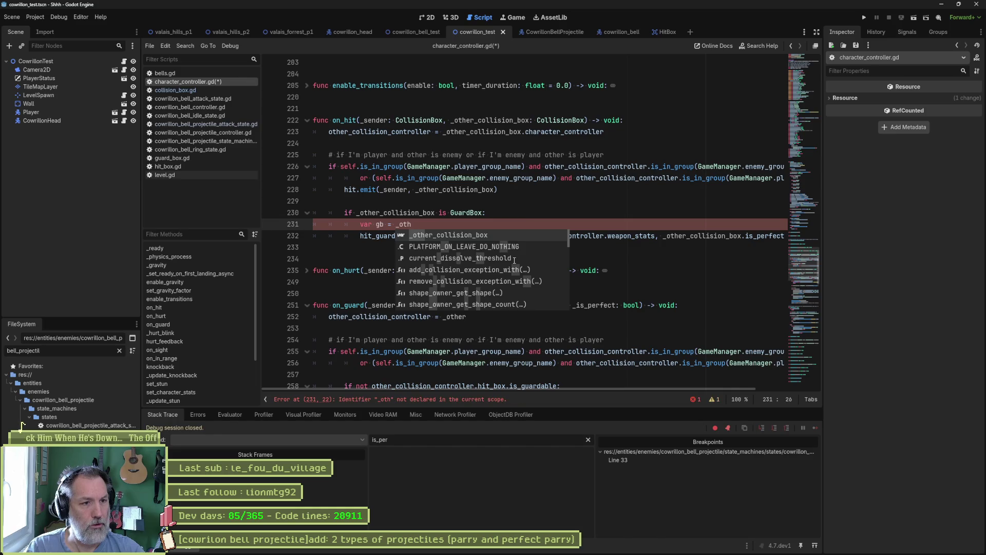
{"action": "key", "text": "Return"}
{"action": "type", "text": "GuardBox"}
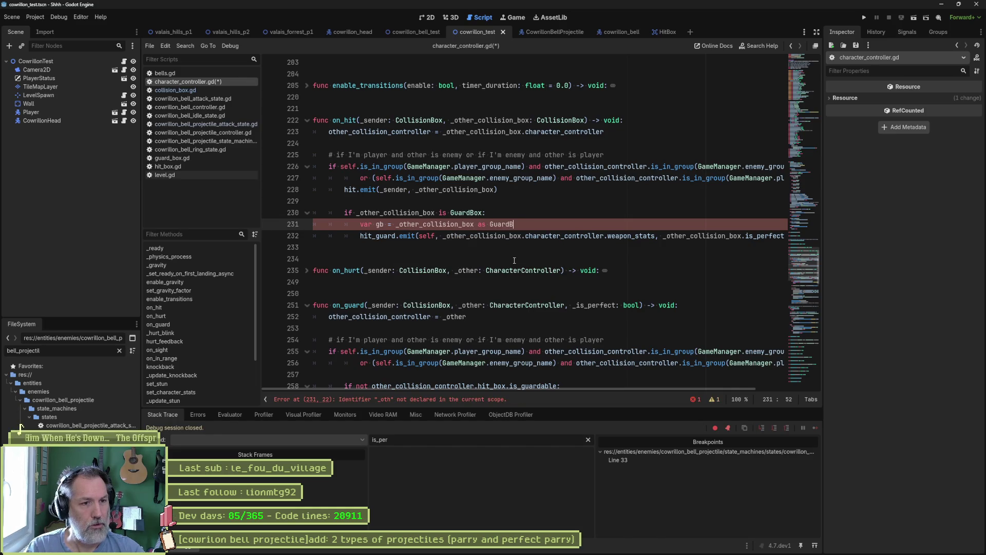
{"action": "key", "text": "Return"}
{"action": "type", "text": "gb."}
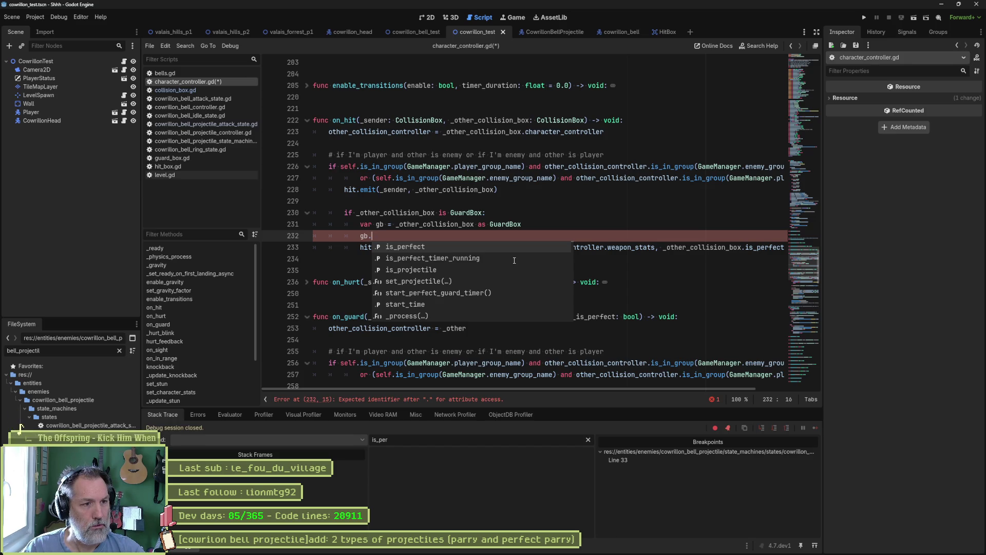
{"action": "key", "text": "BackSpace"}
{"action": "key", "text": "BackSpace"}
{"action": "key", "text": "BackSpace"}
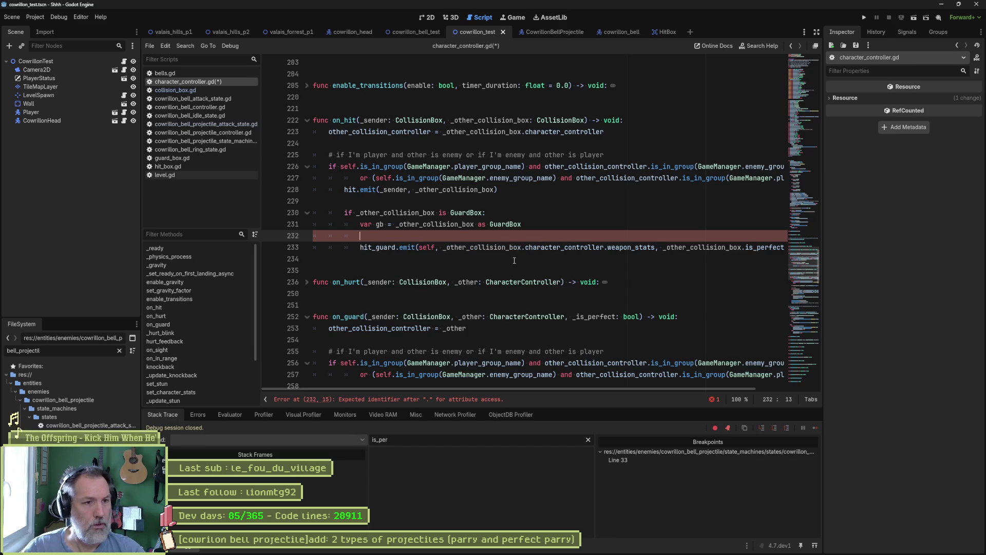
Extend line 230's condition with 'and hit_box.is_guardable', delete the gb lines, save, and rerun.
{"action": "key", "text": "Up"}
{"action": "key", "text": "Up"}
{"action": "key", "text": "End"}
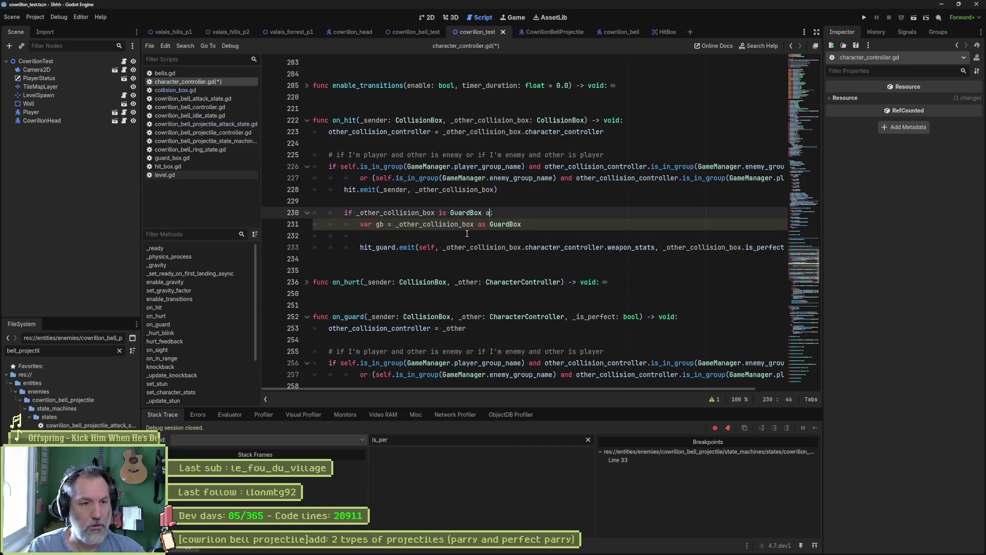
{"action": "type", "text": "nd hit_box."}
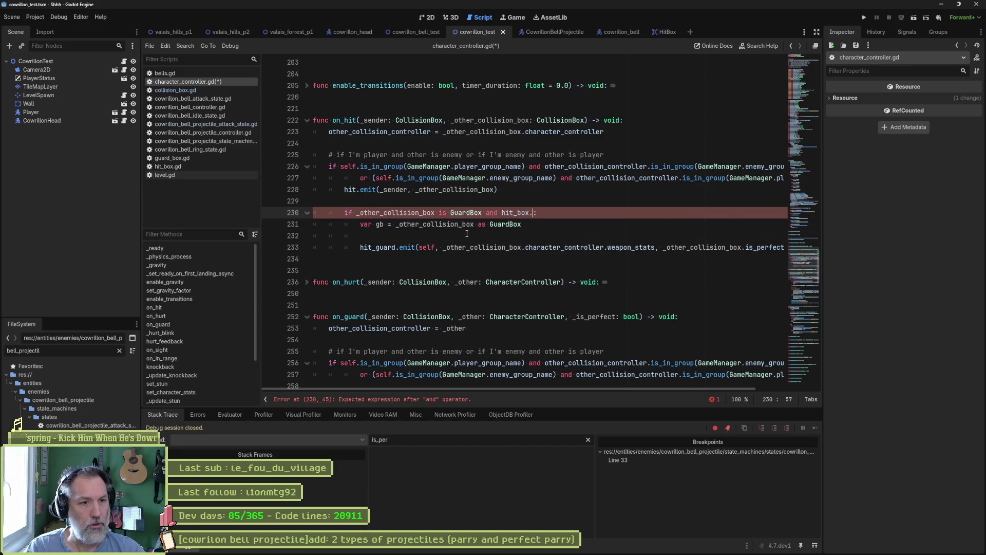
{"action": "type", "text": "is_guar"}
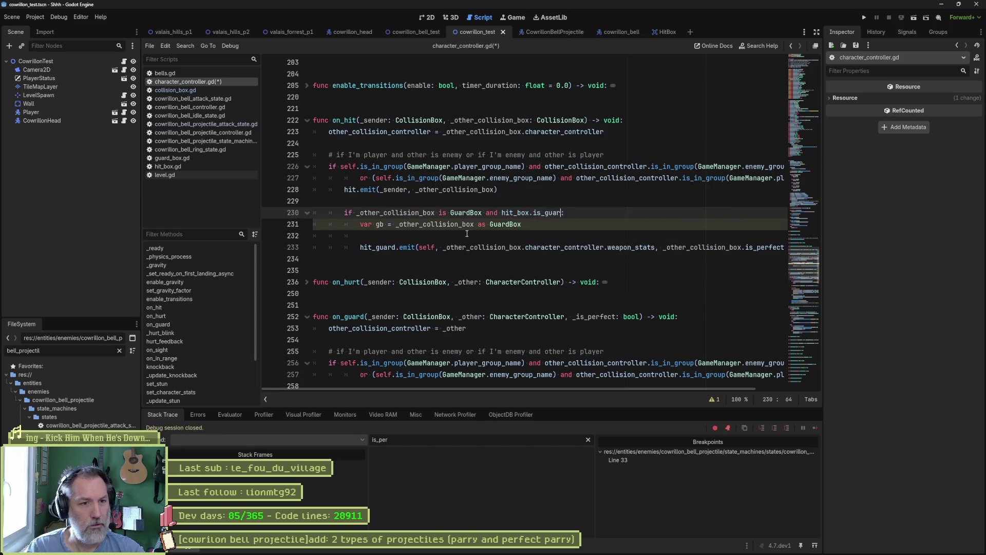
{"action": "type", "text": "dable"}
{"action": "key", "text": "Down"}
{"action": "key", "text": "ctrl+shift+k"}
{"action": "key", "text": "ctrl+shift+k"}
{"action": "key", "text": "ctrl+s"}
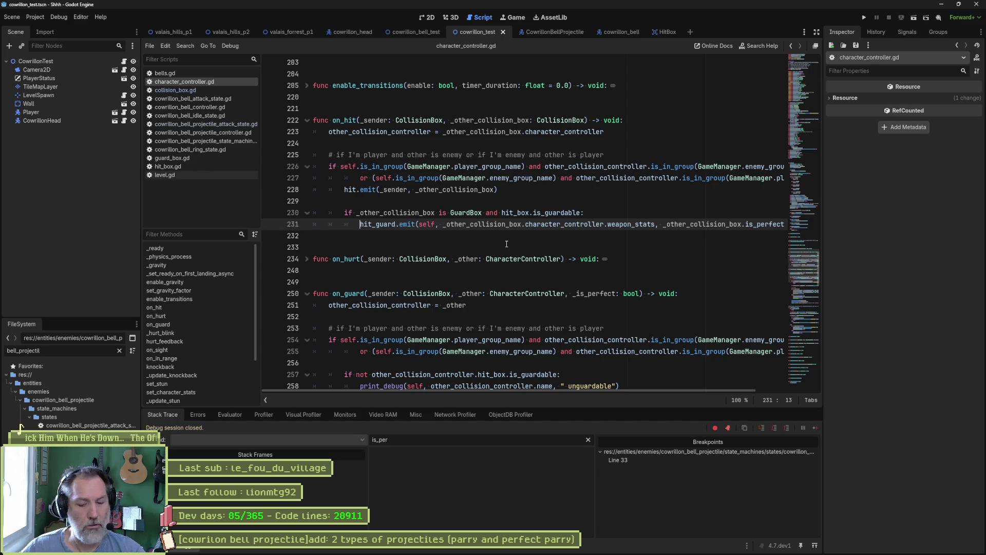
{"action": "key", "text": "F6"}
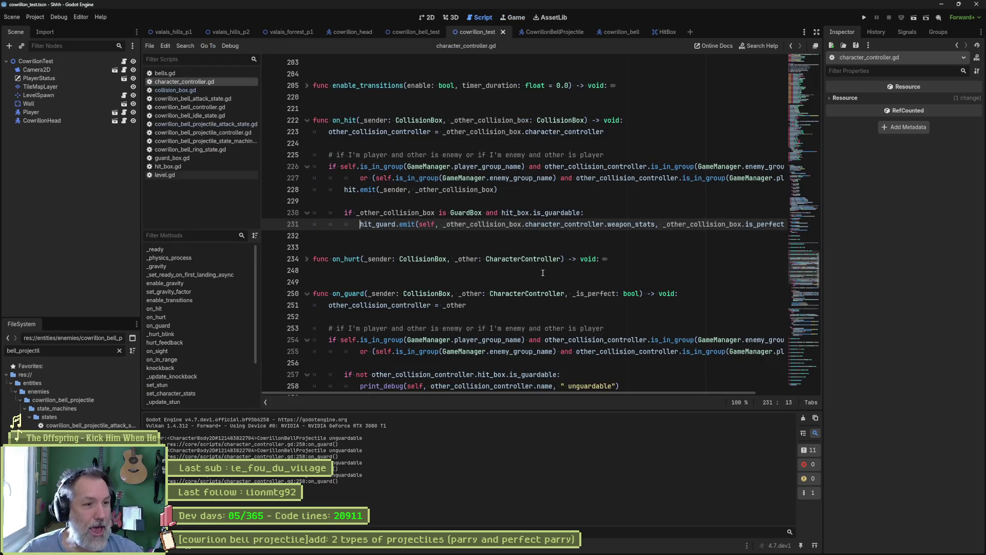
Cut the print_debug line from on_guard's is_guardable branch and rerun the scene.
{"action": "left_click", "coordinate": [529, 248]}
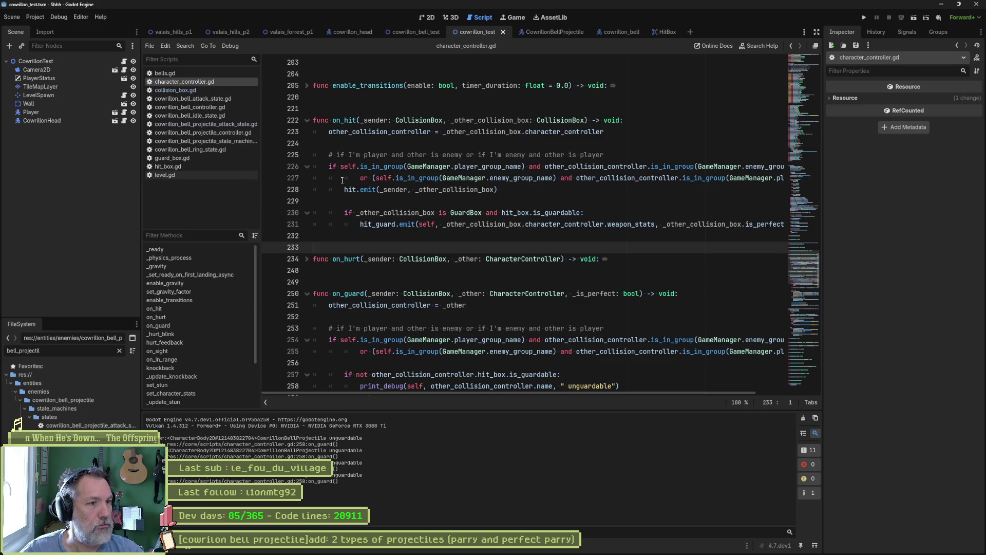
{"action": "scroll", "coordinate": [626, 136], "scroll_direction": "down", "scroll_amount": 7}
{"action": "left_click", "coordinate": [627, 141]}
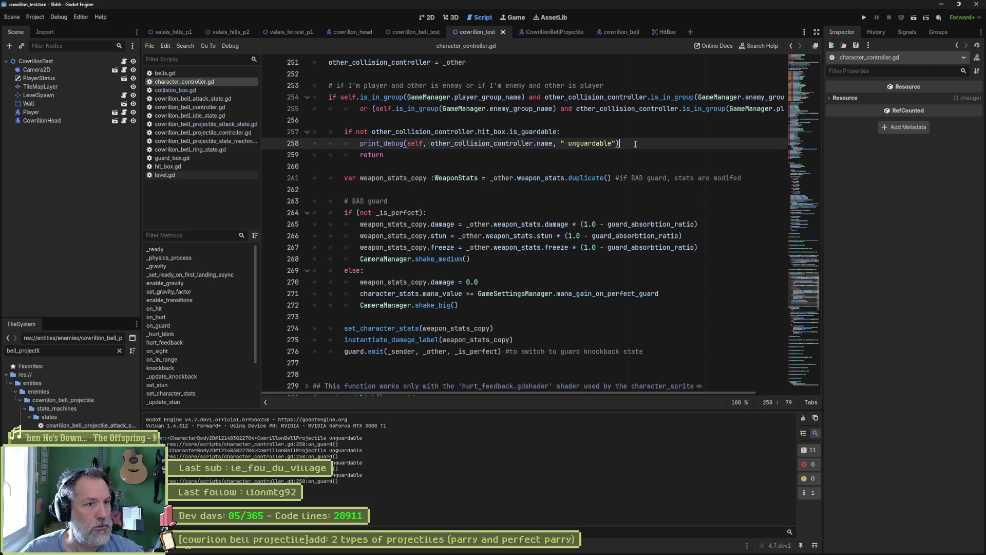
{"action": "key", "text": "ctrl+x"}
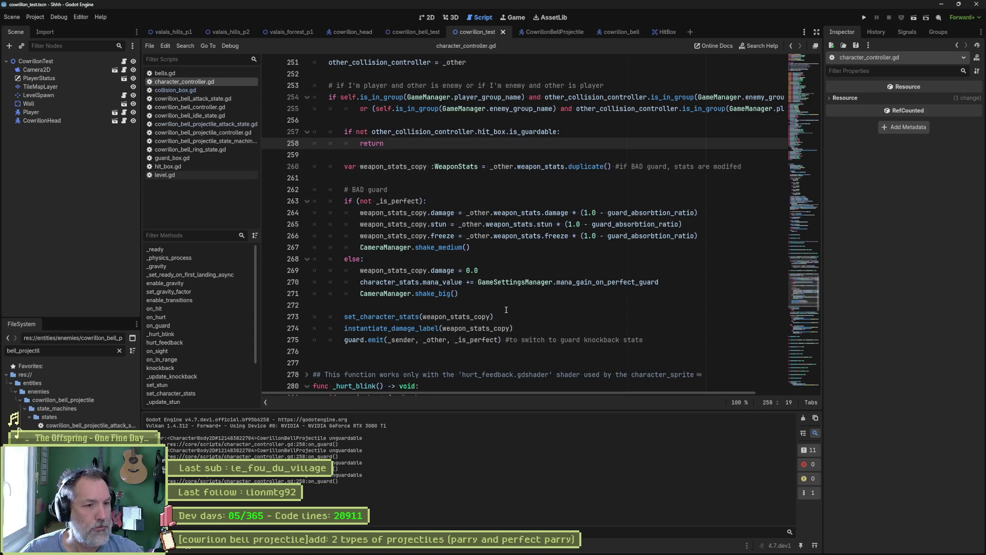
{"action": "scroll", "coordinate": [488, 284], "scroll_direction": "up", "scroll_amount": 9}
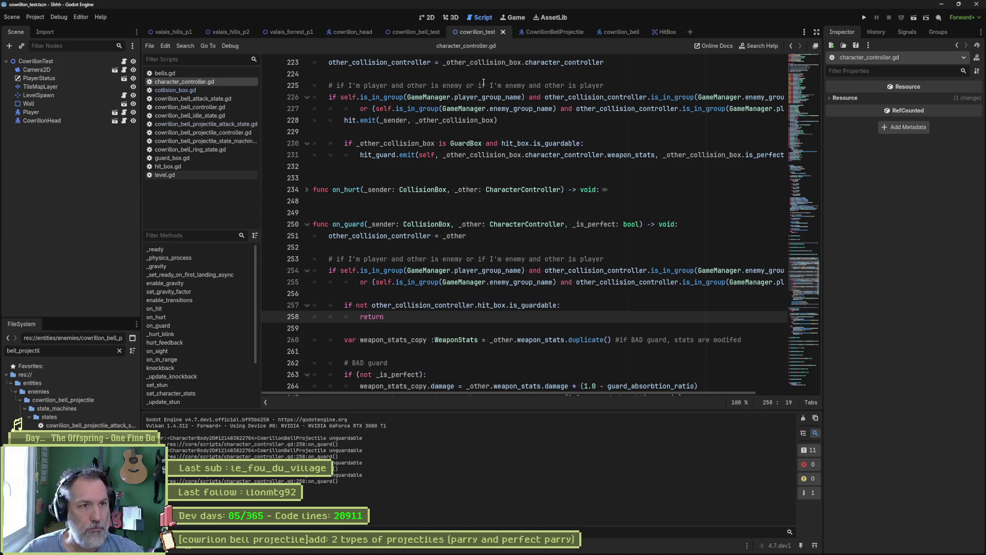
{"action": "key", "text": "F6"}
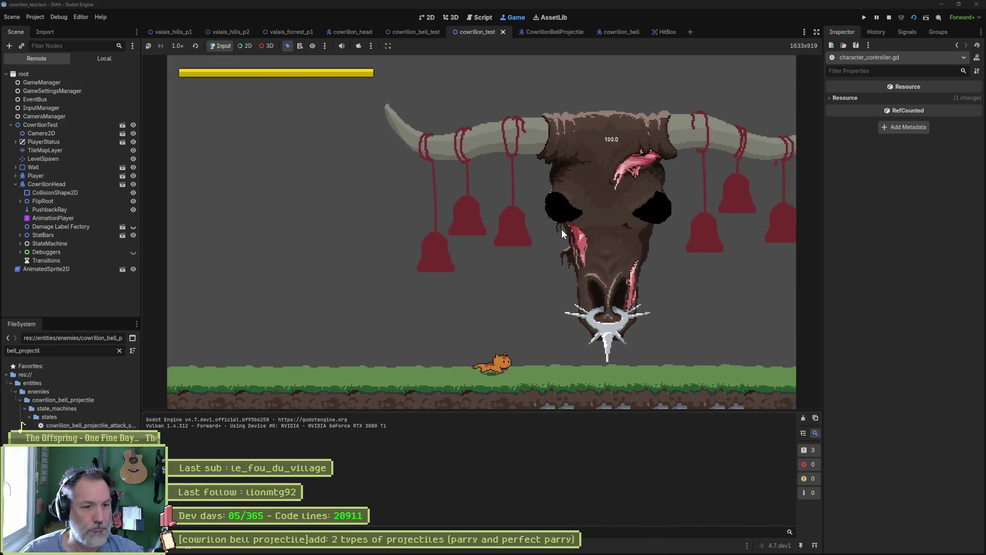
{"action": "key", "text": "space"}
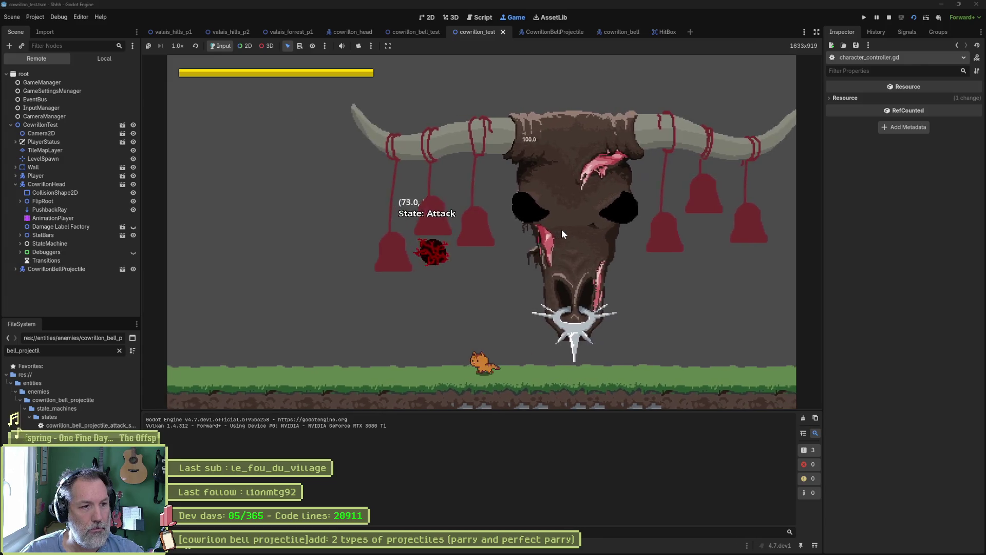
{"action": "key", "text": "F8"}
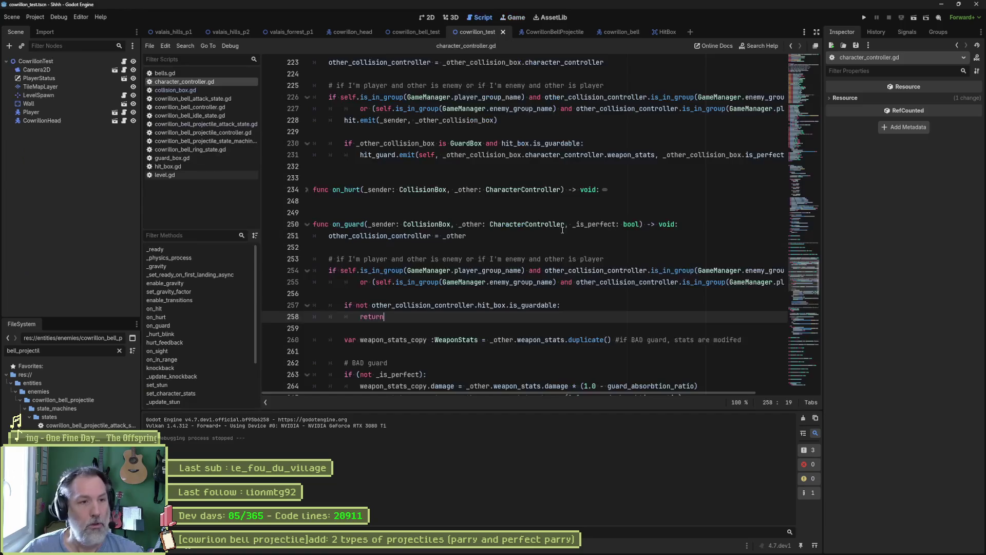
{"action": "left_click", "coordinate": [221, 133]}
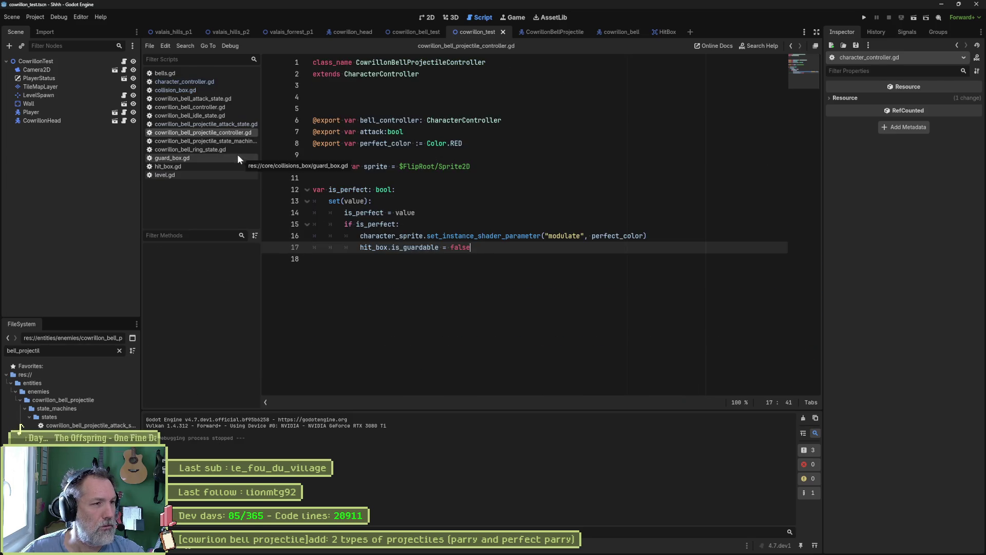
Delete 'projectile_instance.is_perfect = true' from cowrillon_bell_attack_state.gd.
{"action": "left_click", "coordinate": [227, 99]}
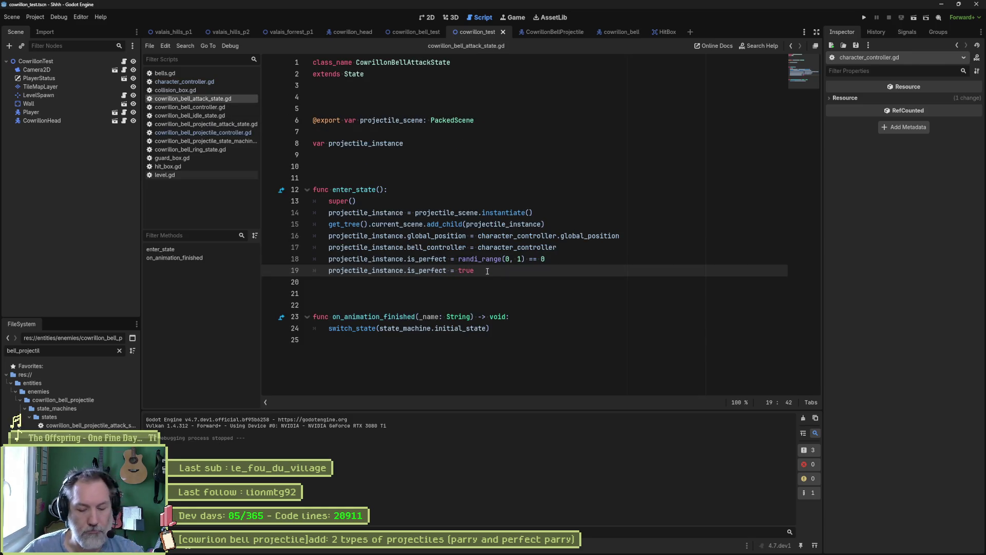
{"action": "key", "text": "ctrl+x"}
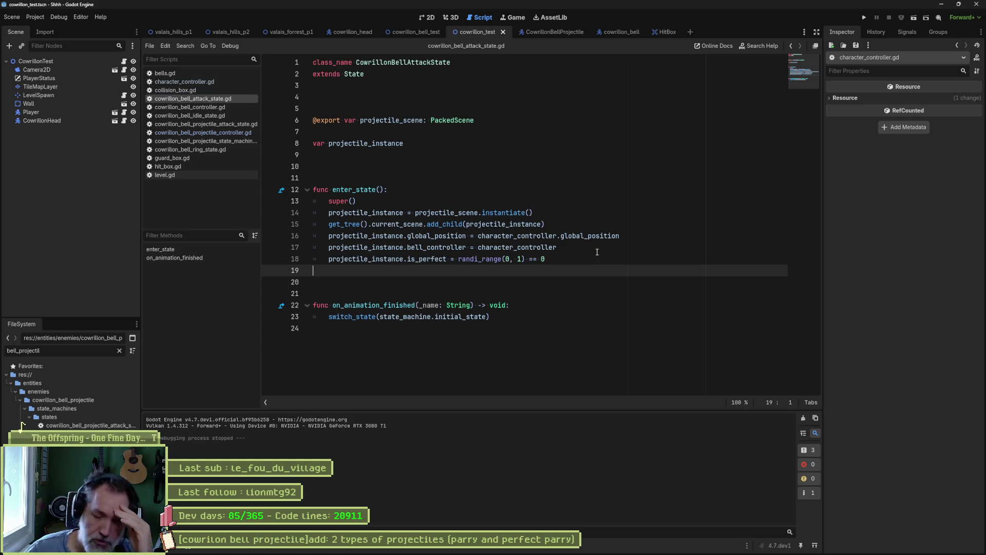
{"action": "mouse_move", "coordinate": [680, 552]}
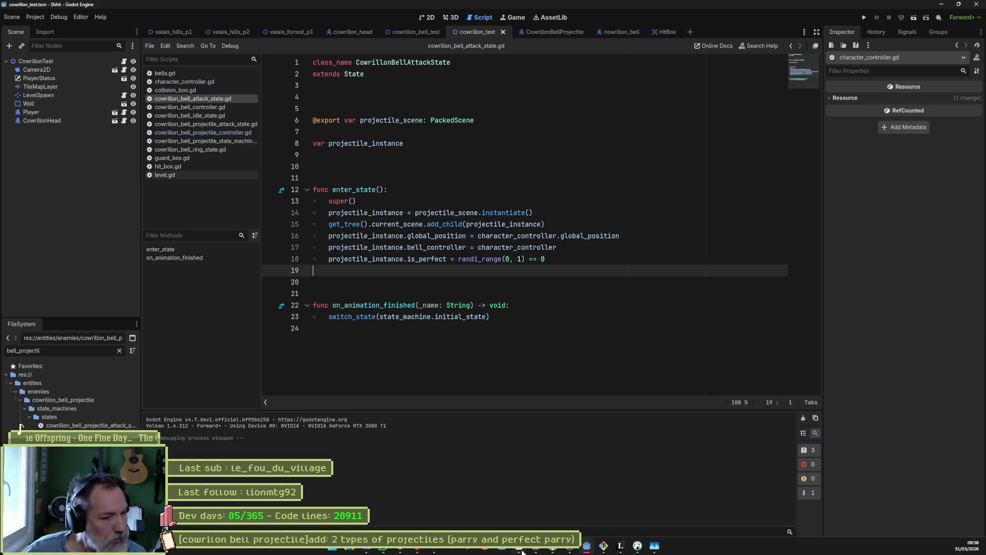
{"action": "left_click", "coordinate": [522, 551]}
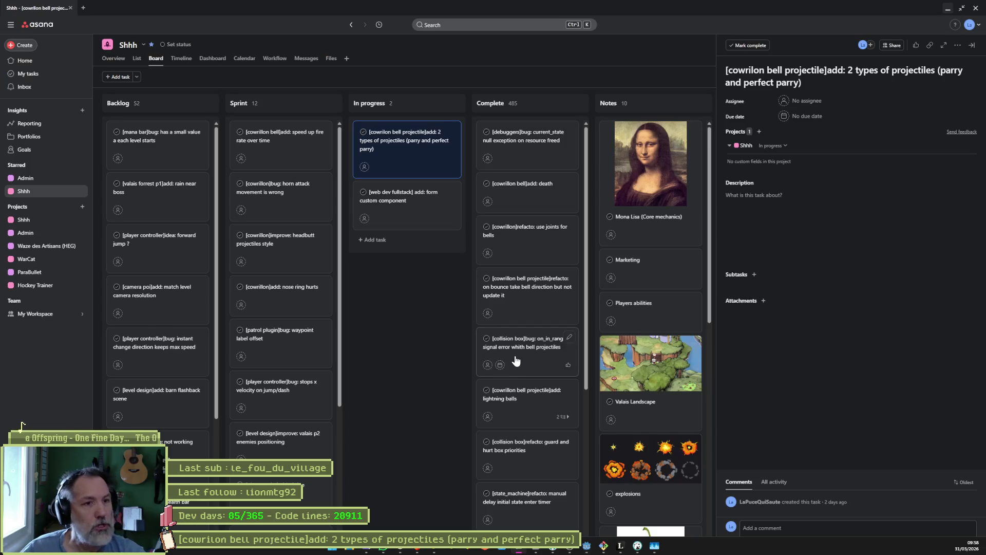
Retitle the bell projectile task so it ends with 'parry and unguardable'.
{"action": "left_click", "coordinate": [833, 86]}
{"action": "triple_click", "coordinate": [848, 75]}
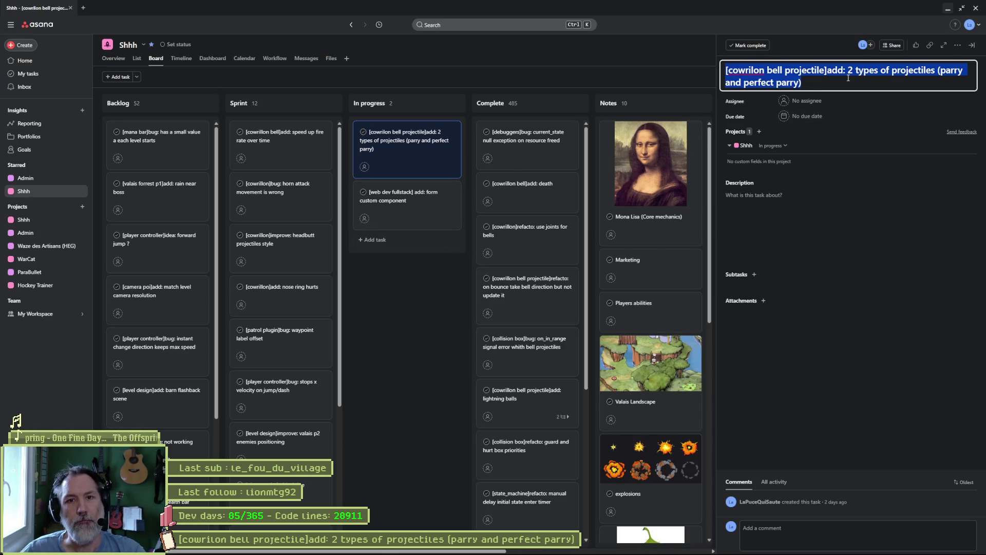
{"action": "left_click_drag", "start_coordinate": [800, 83], "coordinate": [744, 83]}
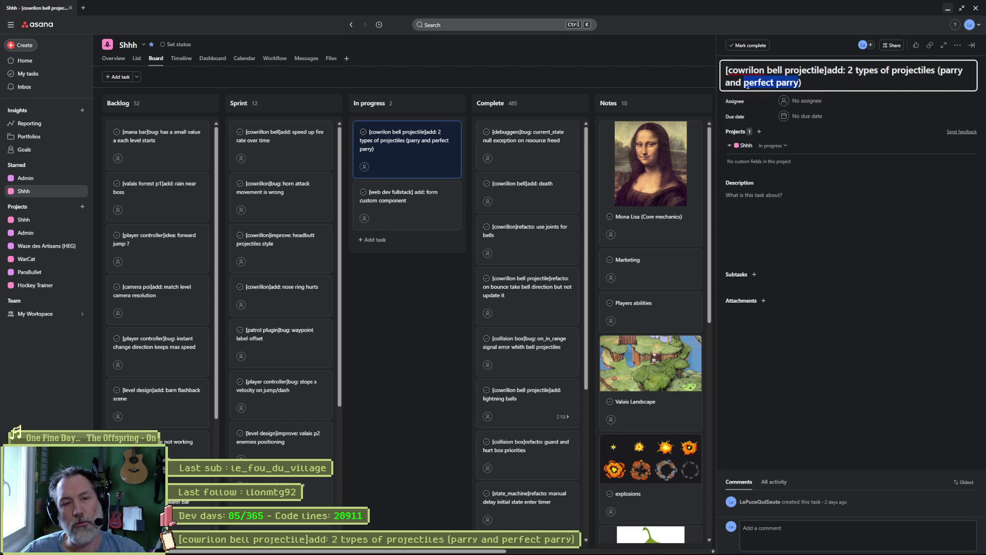
{"action": "type", "text": "unguardable"}
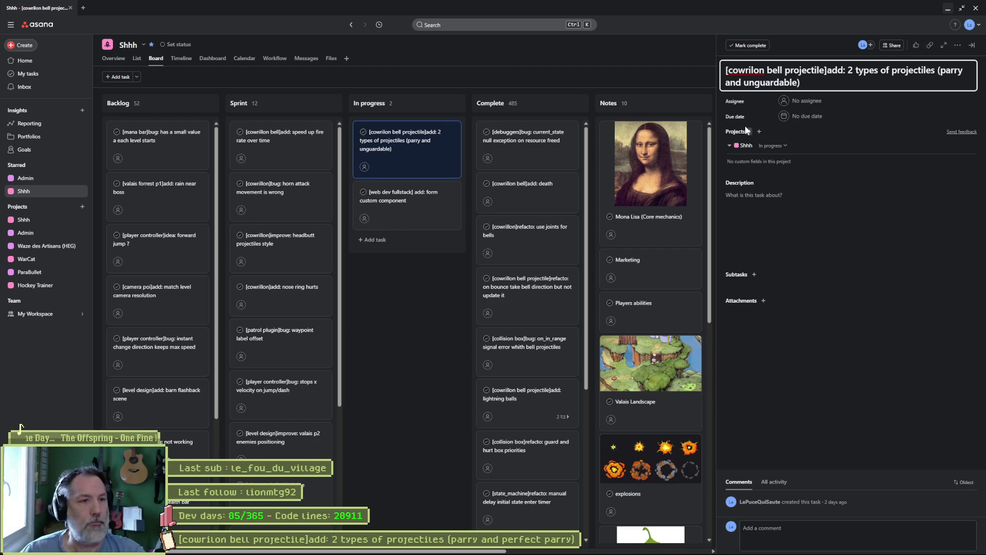
Move the task card from In progress into the Complete column.
{"action": "left_click", "coordinate": [418, 309]}
{"action": "left_click_drag", "start_coordinate": [414, 145], "coordinate": [519, 138]}
{"action": "mouse_move", "coordinate": [546, 551]}
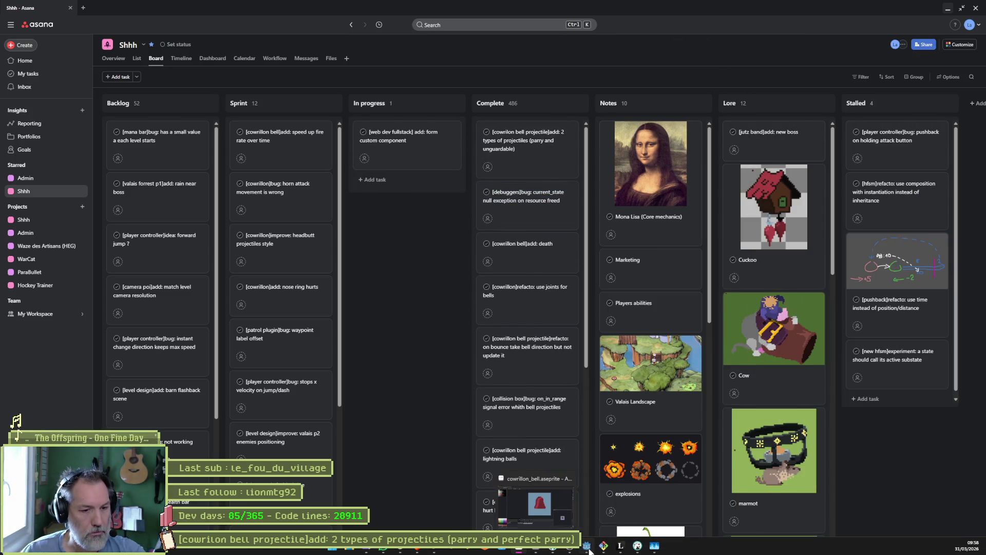
{"action": "left_click", "coordinate": [604, 545]}
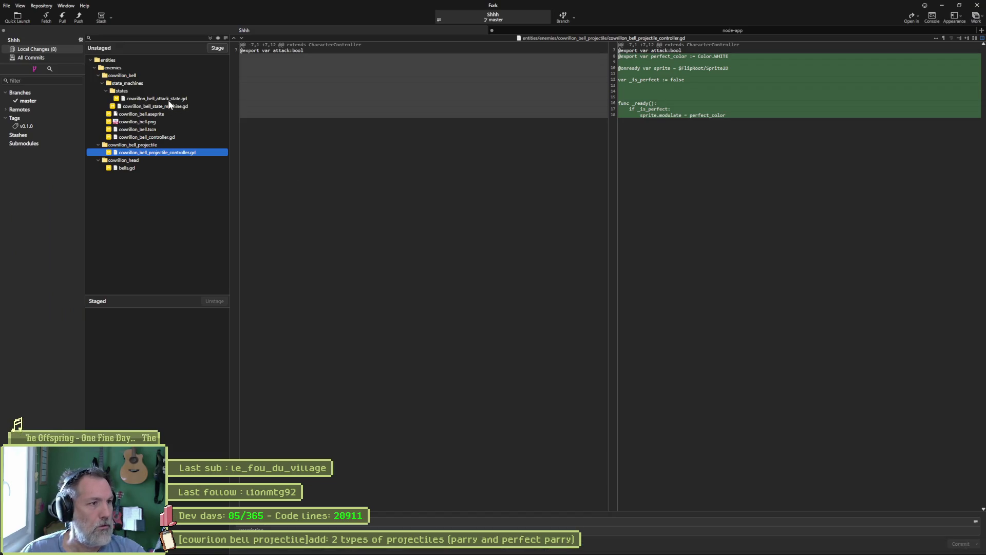
Refresh Fork's local changes and paste the task title as the commit subject.
{"action": "left_click", "coordinate": [196, 98]}
{"action": "left_click", "coordinate": [267, 522]}
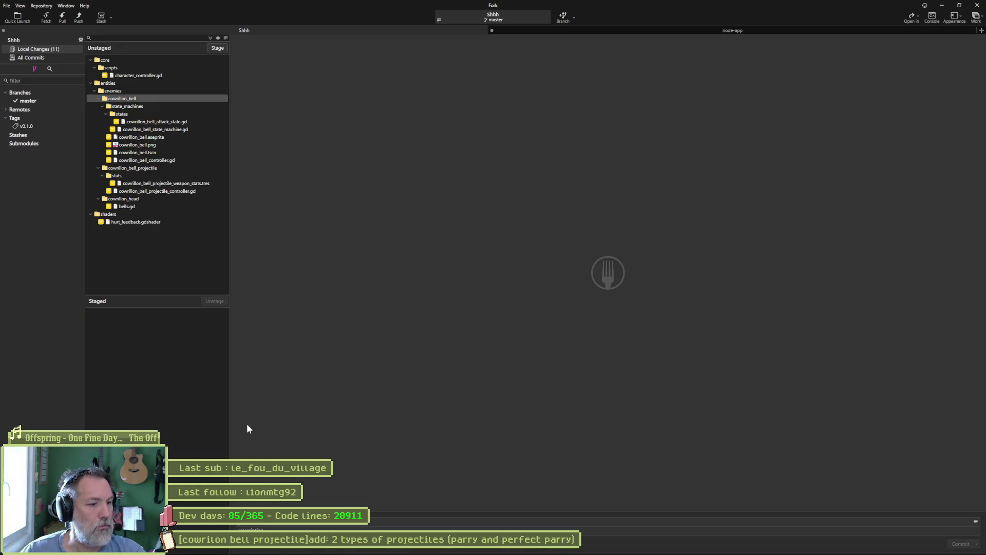
{"action": "key", "text": "ctrl+v"}
Review diffs of character_controller.gd, bell attack state, state machine, sprite sheet, controller and projectile controller.
{"action": "left_click", "coordinate": [146, 76]}
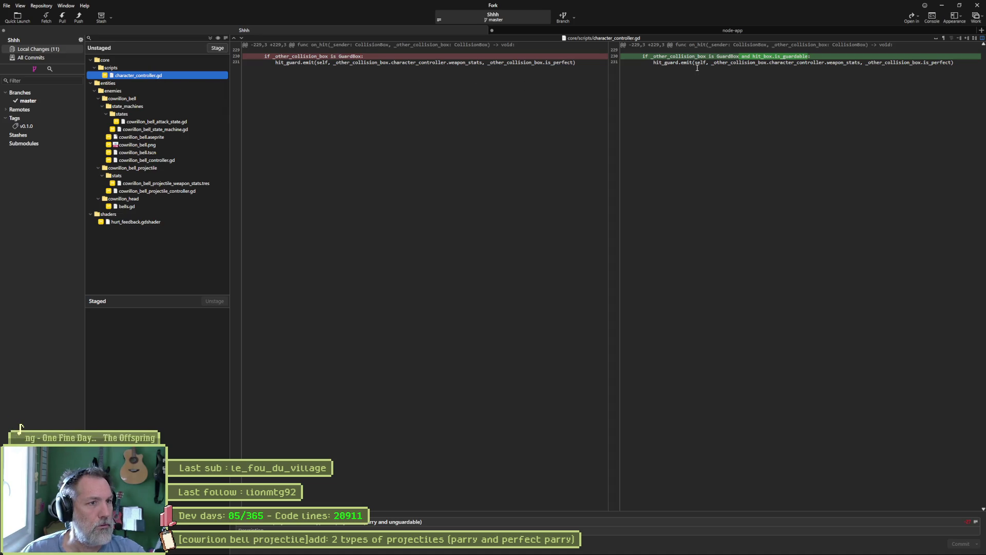
{"action": "mouse_move", "coordinate": [697, 65]}
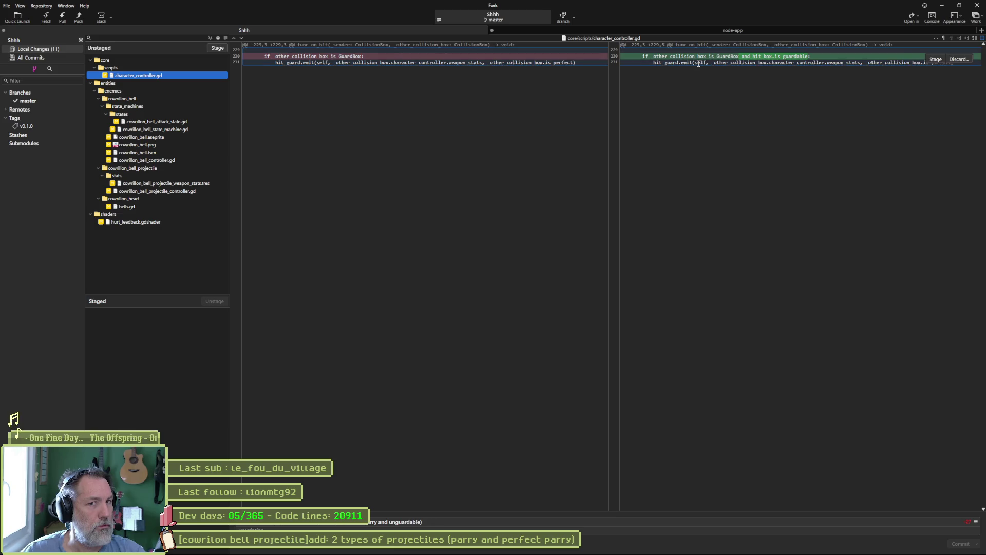
{"action": "left_click", "coordinate": [185, 124]}
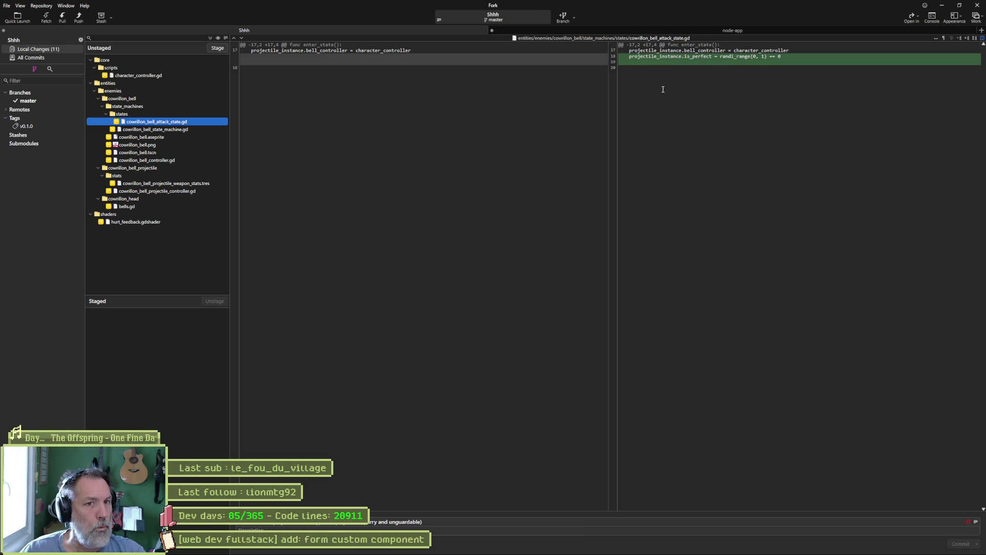
{"action": "left_click", "coordinate": [162, 129]}
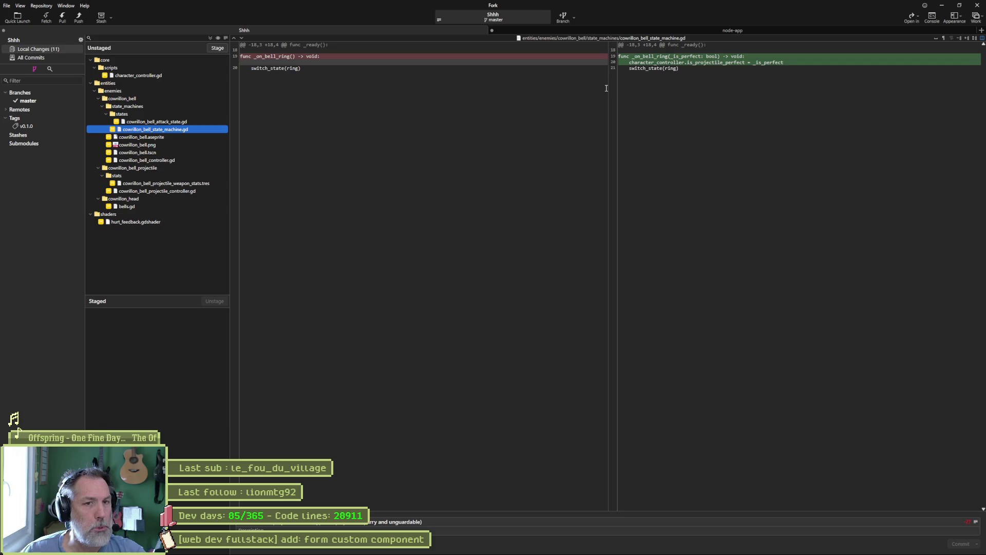
{"action": "left_click", "coordinate": [172, 145]}
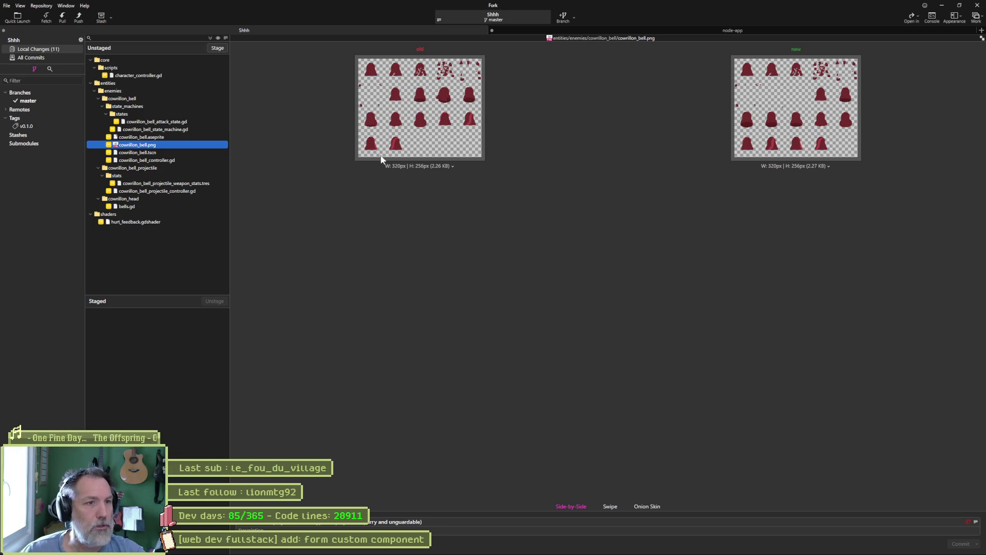
{"action": "left_click", "coordinate": [178, 158]}
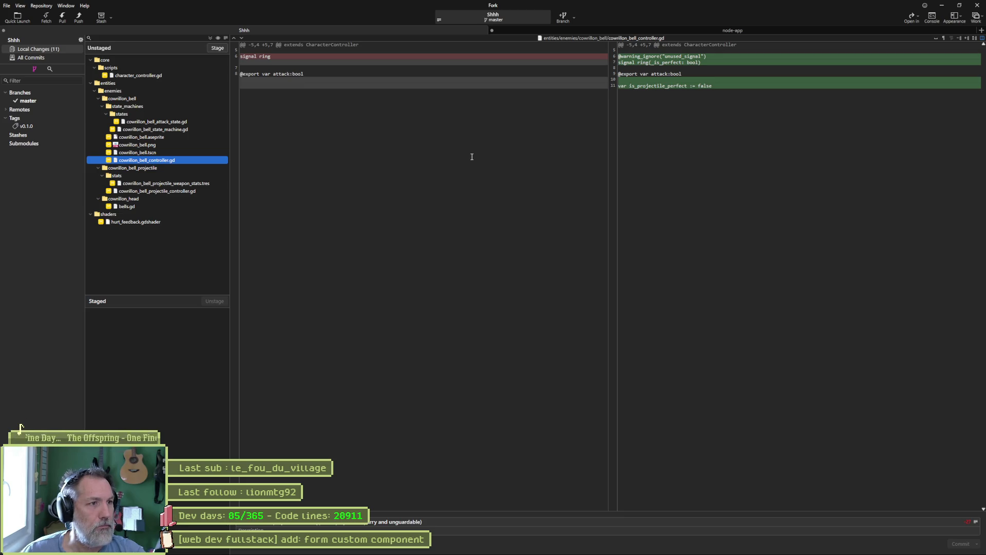
{"action": "mouse_move", "coordinate": [597, 80]}
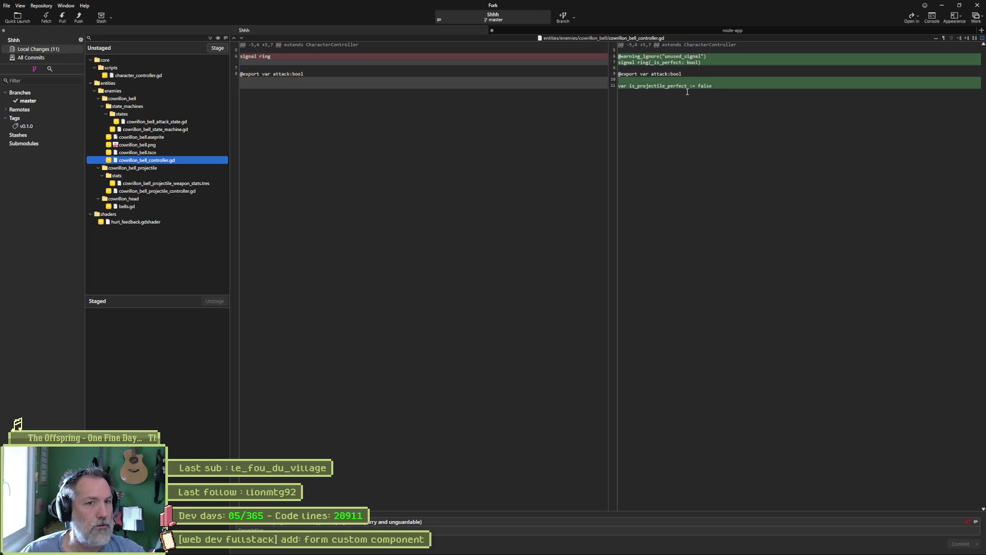
{"action": "mouse_move", "coordinate": [686, 88]}
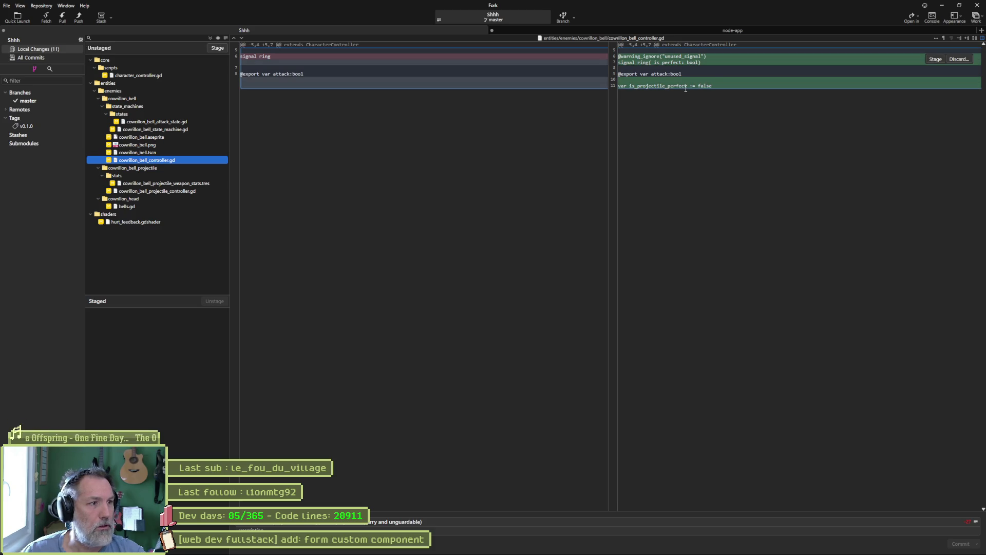
{"action": "left_click", "coordinate": [159, 191]}
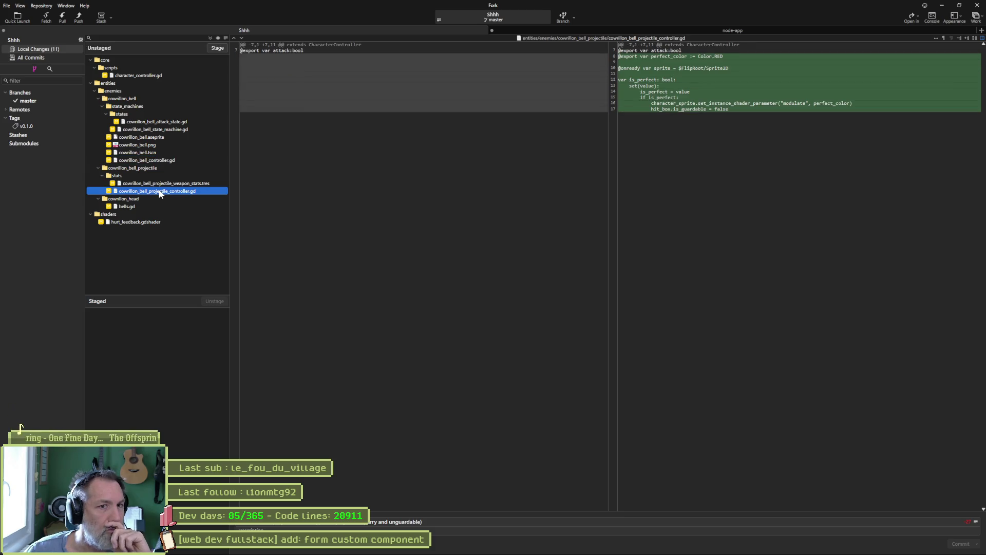